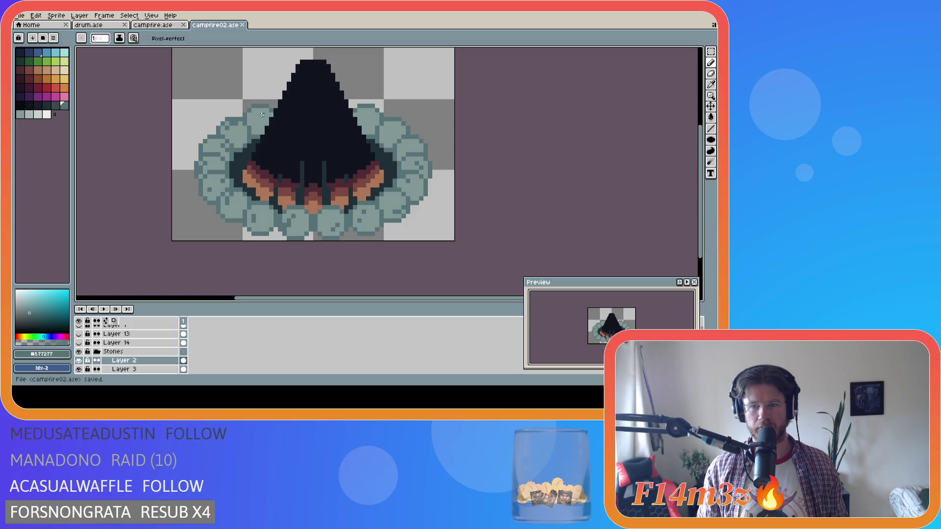
Step: Place a pixel near the top-left stones, undo the stray one, and save
{"action": "left_click", "coordinate": [262, 113]}
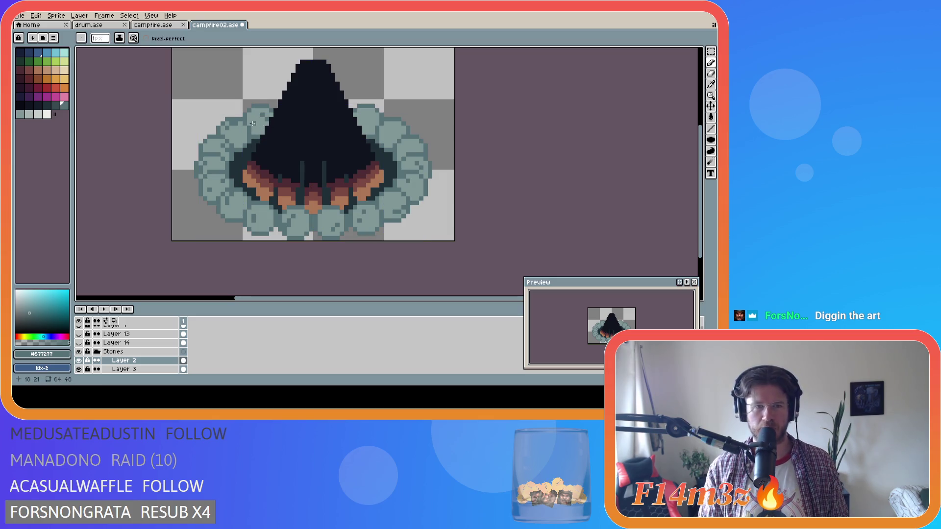
{"action": "key", "text": "ctrl+z"}
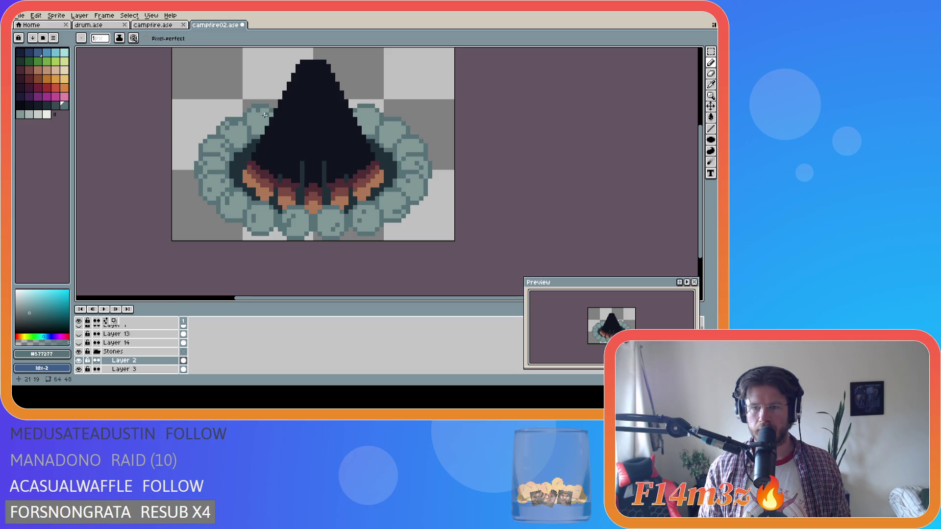
{"action": "key", "text": "ctrl+s"}
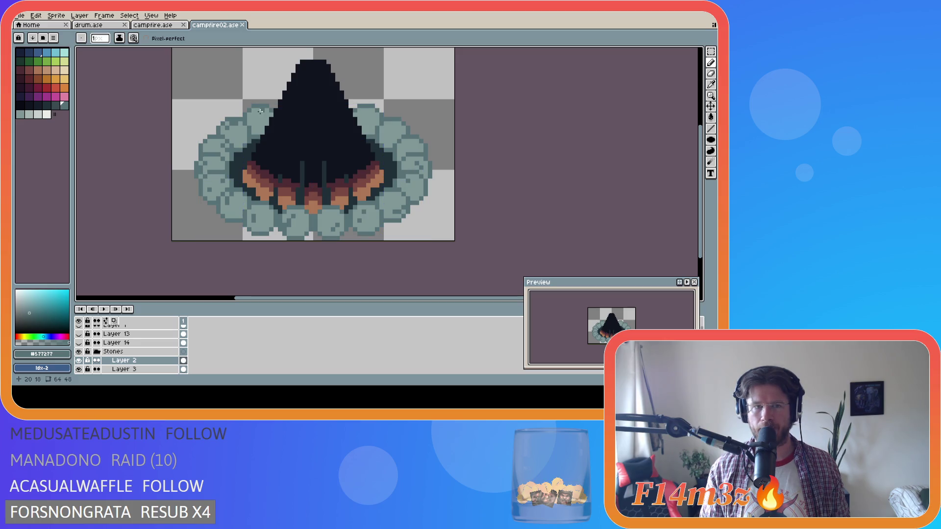
Step: Tweak another pixel on the stone ring and save campfire02.ase again
{"action": "left_click", "coordinate": [261, 115], "text": "ctrl"}
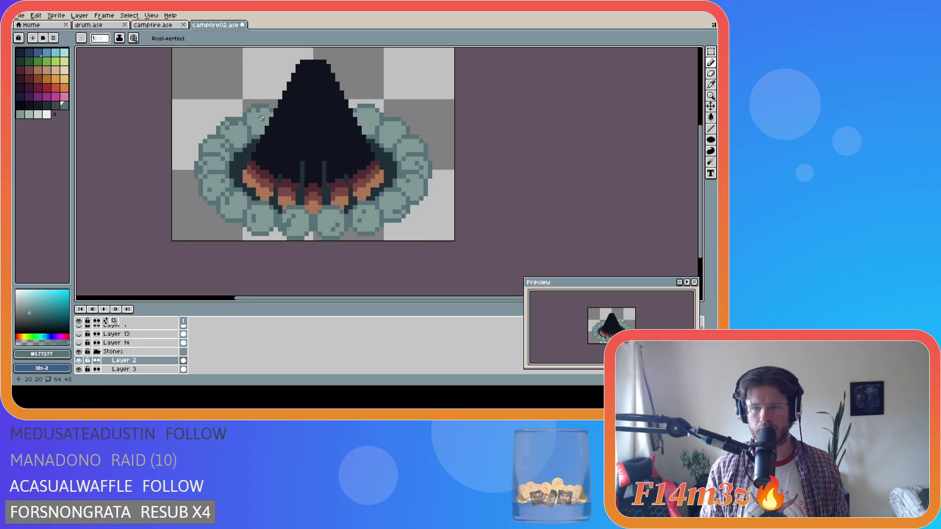
{"action": "key", "text": "ctrl"}
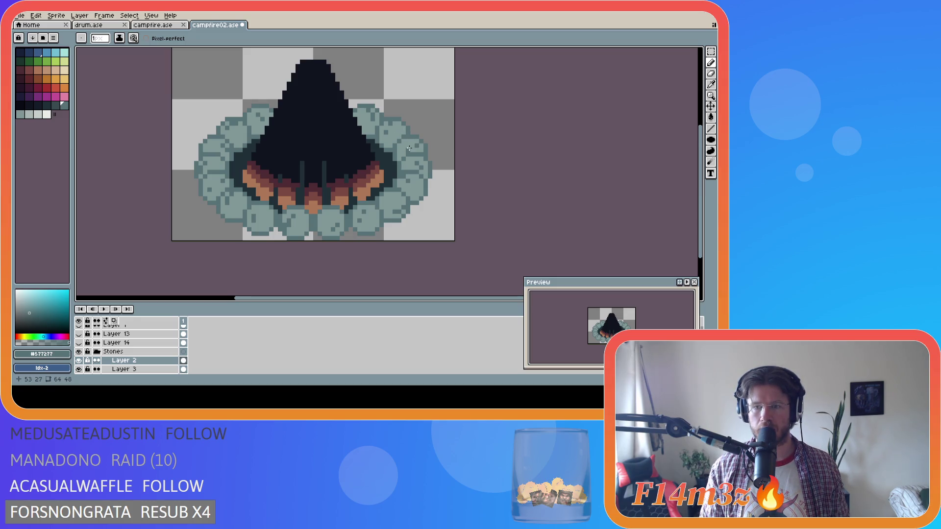
{"action": "key", "text": "ctrl"}
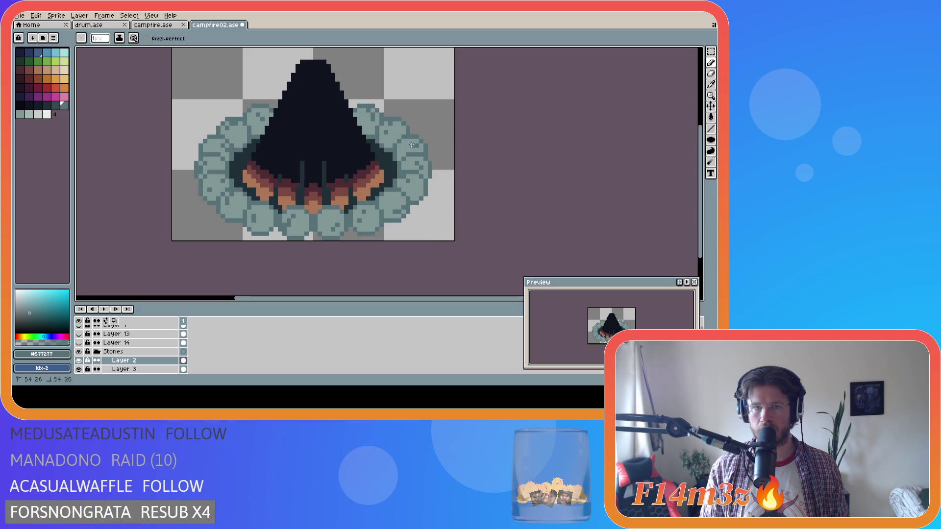
{"action": "key", "text": "ctrl"}
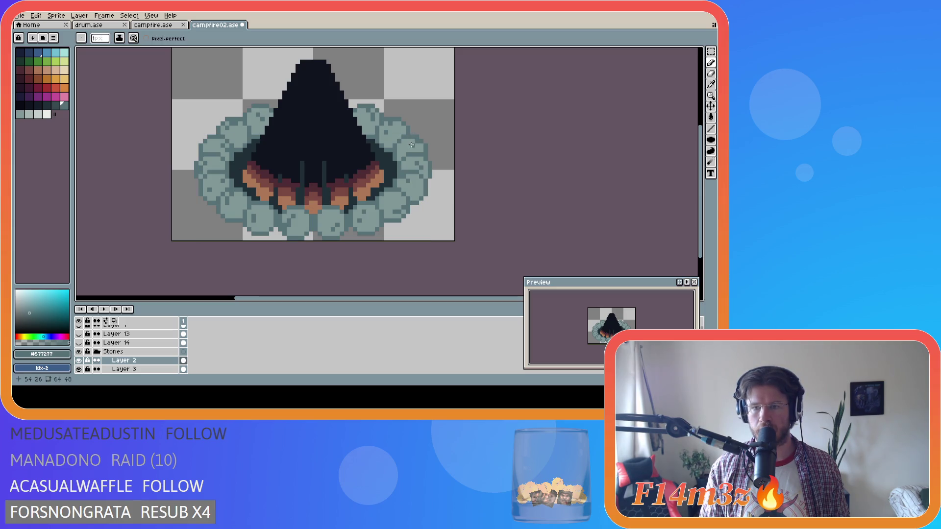
{"action": "key", "text": "ctrl"}
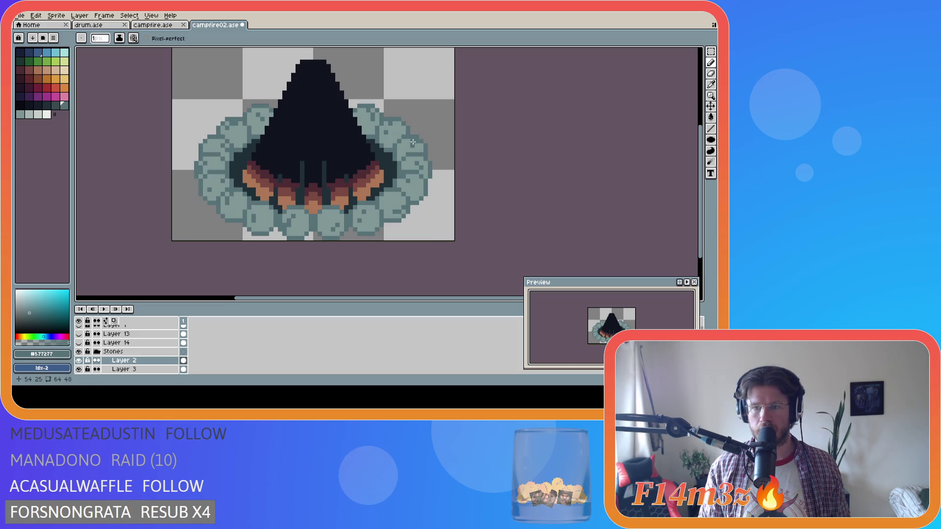
{"action": "key", "text": "ctrl+s"}
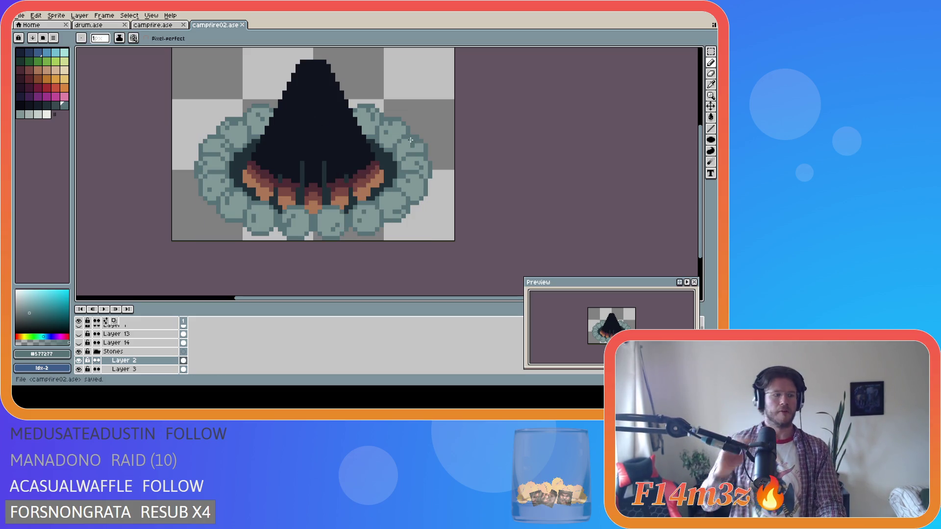
{"action": "key", "text": "ctrl"}
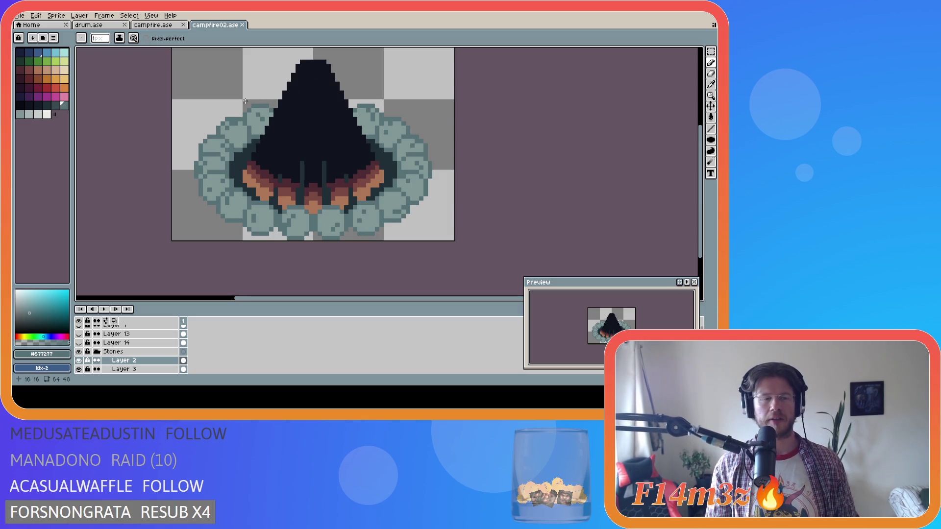
{"action": "key", "text": "ctrl"}
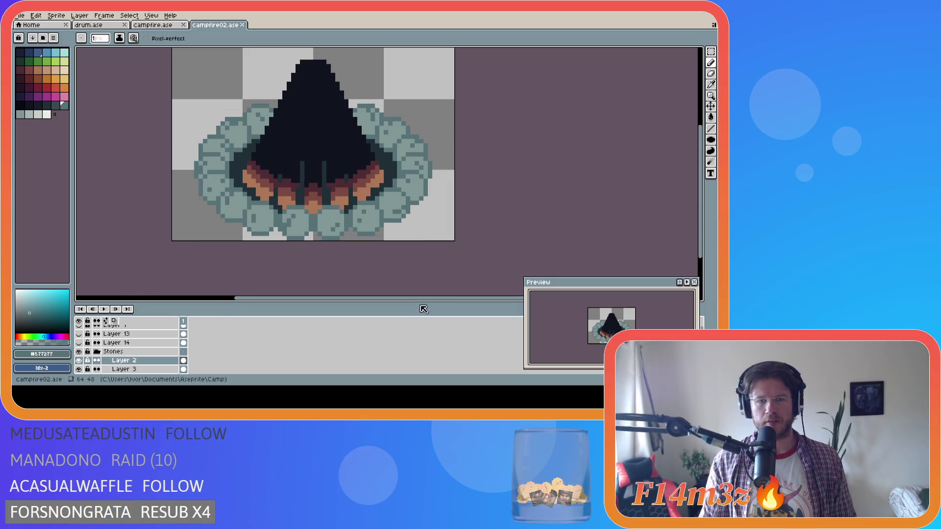
Step: Pan the canvas, edit a pixel on the campfire sprite, and save
{"action": "left_click_drag", "start_coordinate": [417, 300], "coordinate": [393, 300]}
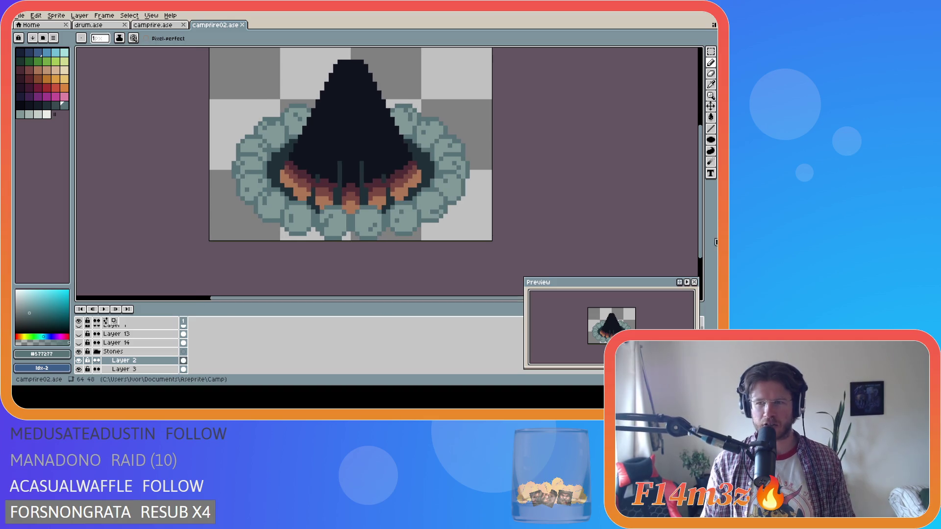
{"action": "left_click_drag", "start_coordinate": [702, 231], "coordinate": [702, 216]}
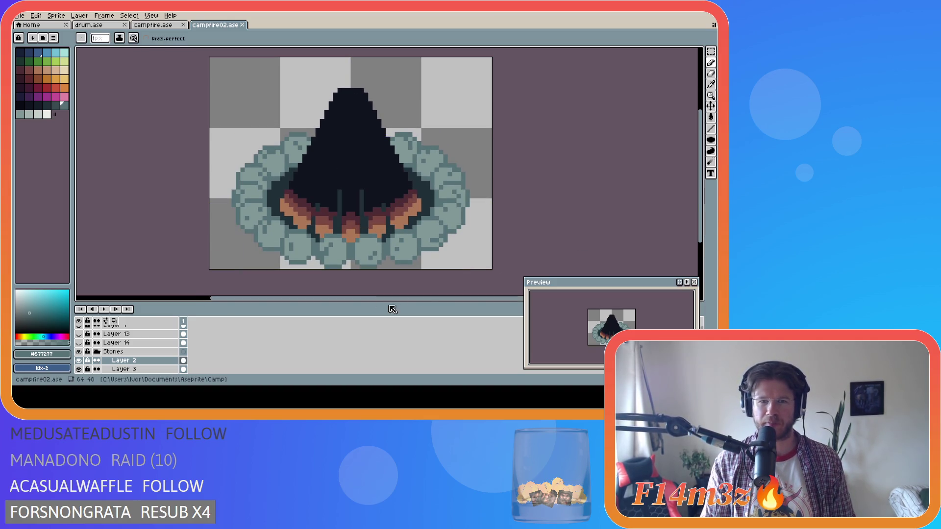
{"action": "left_click_drag", "start_coordinate": [363, 298], "coordinate": [354, 299]}
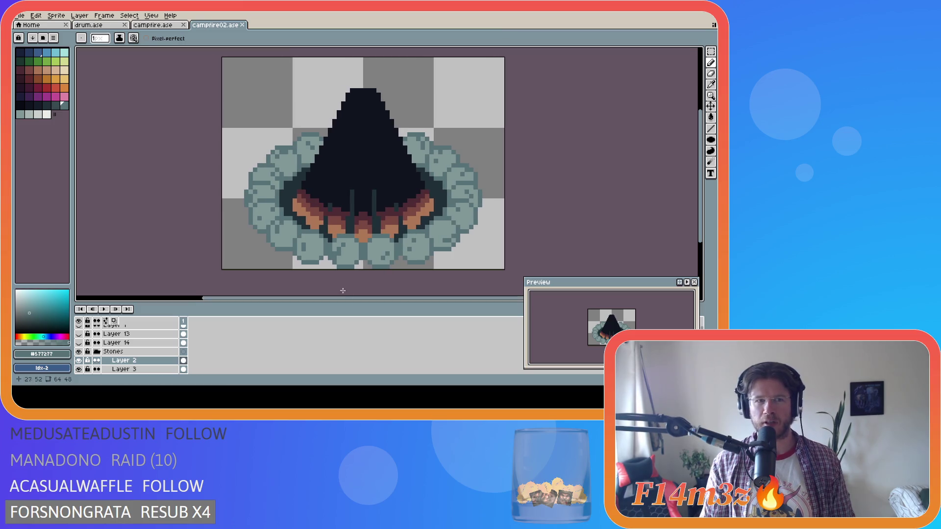
{"action": "key", "text": "ctrl"}
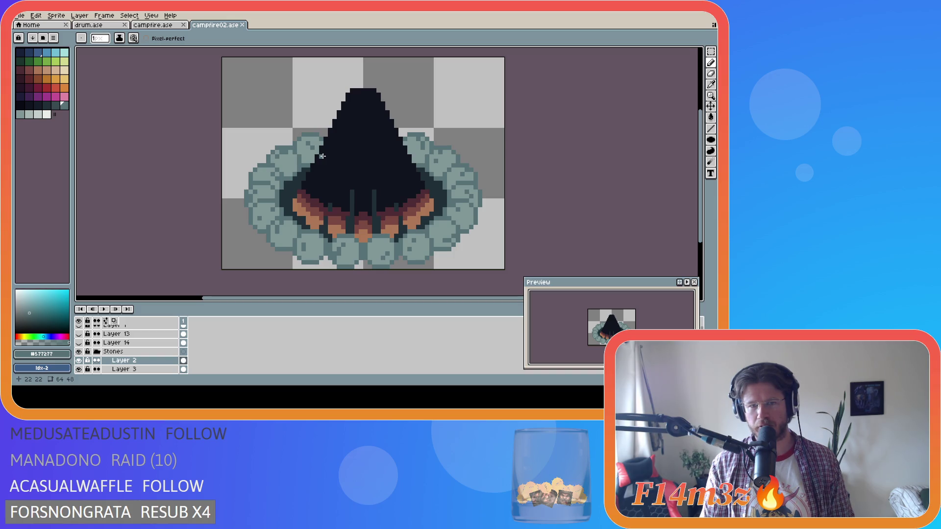
{"action": "left_click", "coordinate": [348, 252]}
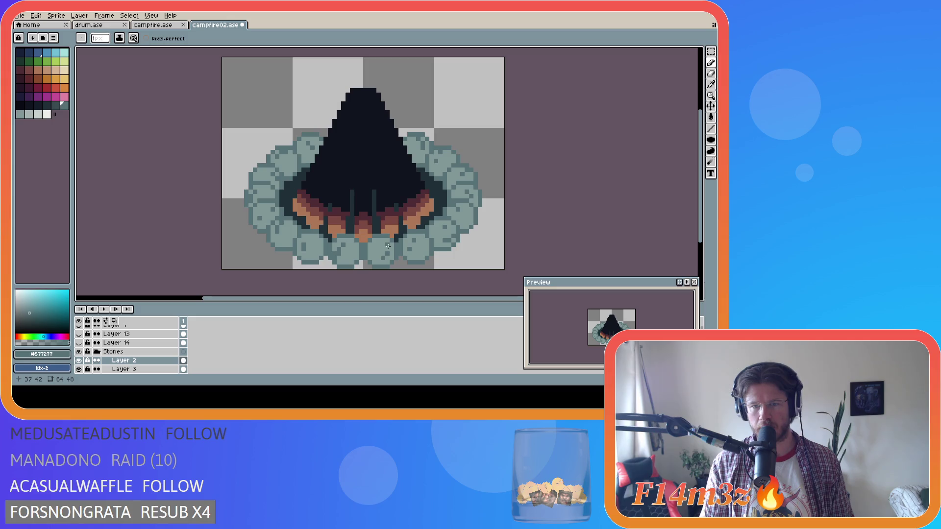
{"action": "key", "text": "ctrl+s"}
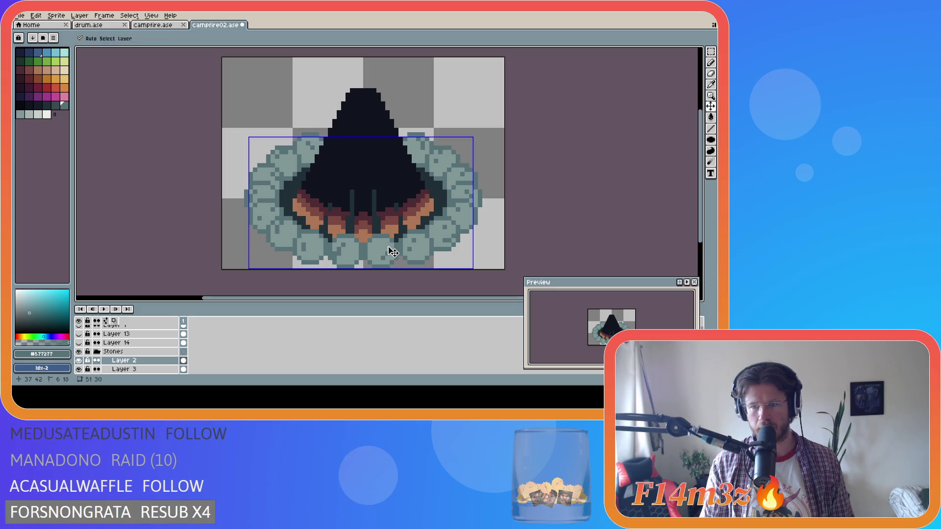
Step: Paint another pixel with the Pencil, save, and collapse the Stones layer group
{"action": "key", "text": "b"}
{"action": "left_click", "coordinate": [388, 246]}
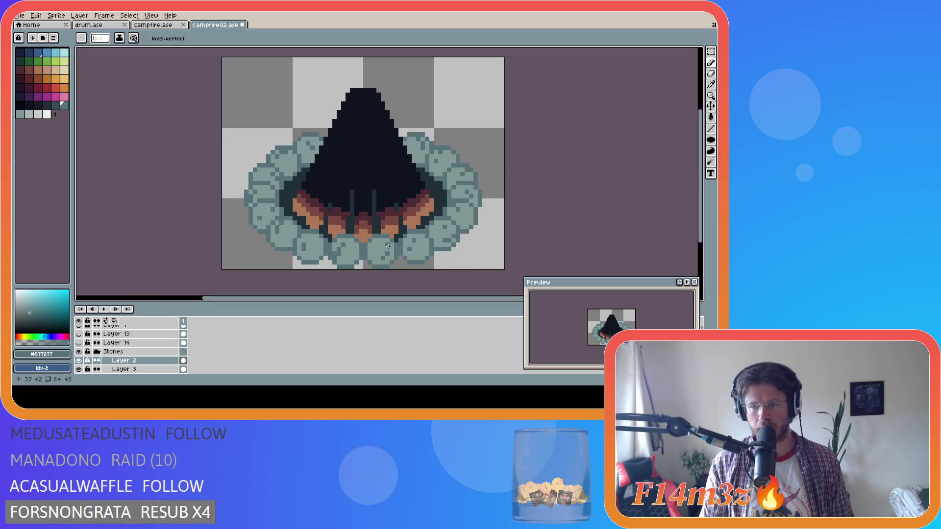
{"action": "key", "text": "ctrl+s"}
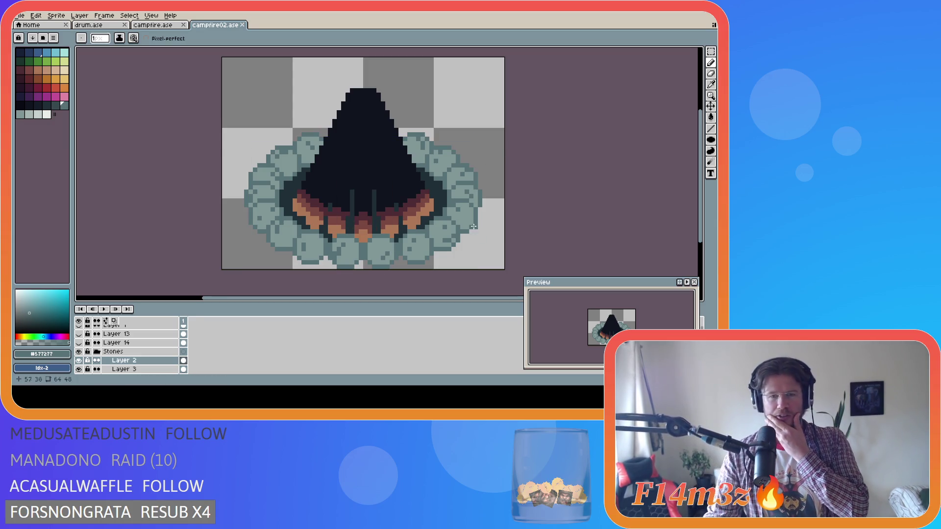
{"action": "left_click", "coordinate": [97, 351]}
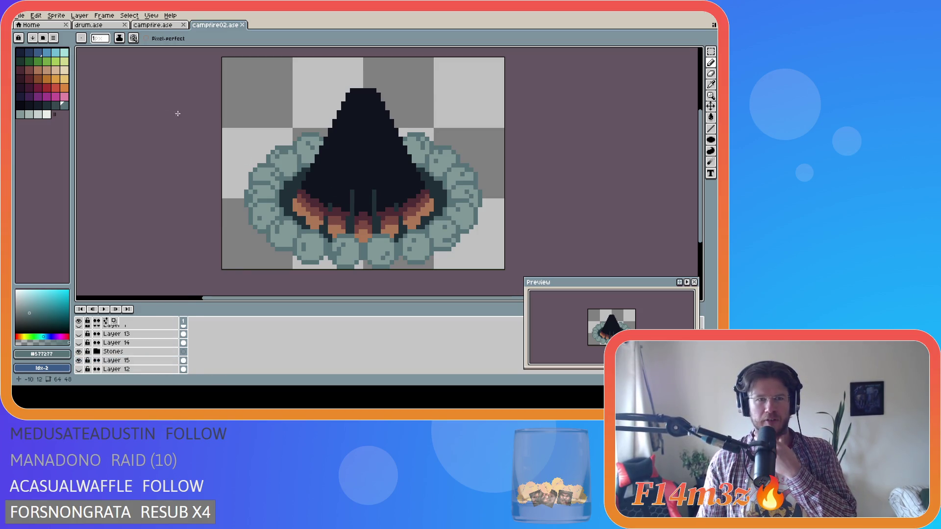
{"action": "key", "text": "ctrl+shift+Tab"}
{"action": "scroll", "coordinate": [399, 207], "scroll_direction": "up", "scroll_amount": 5}
{"action": "scroll", "coordinate": [402, 198], "scroll_direction": "up", "scroll_amount": 1}
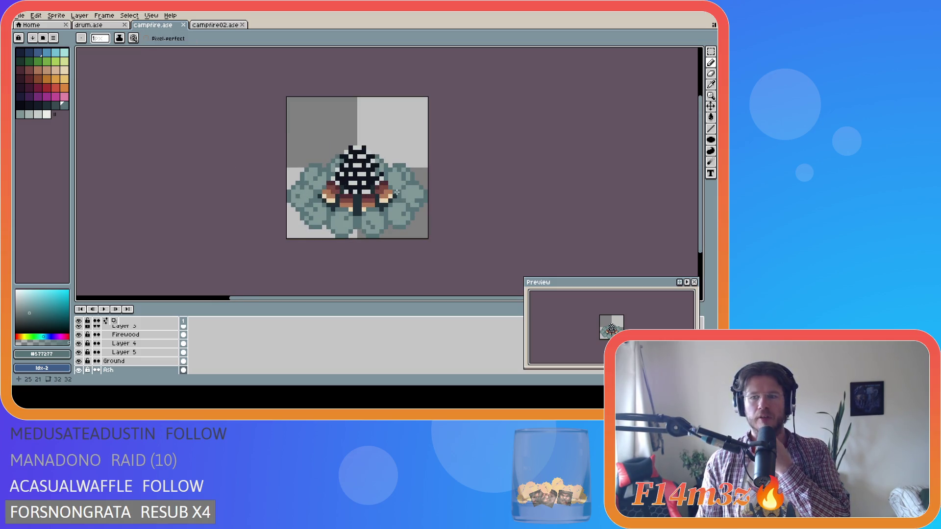
{"action": "scroll", "coordinate": [397, 193], "scroll_direction": "down", "scroll_amount": 3}
{"action": "left_click", "coordinate": [216, 25]}
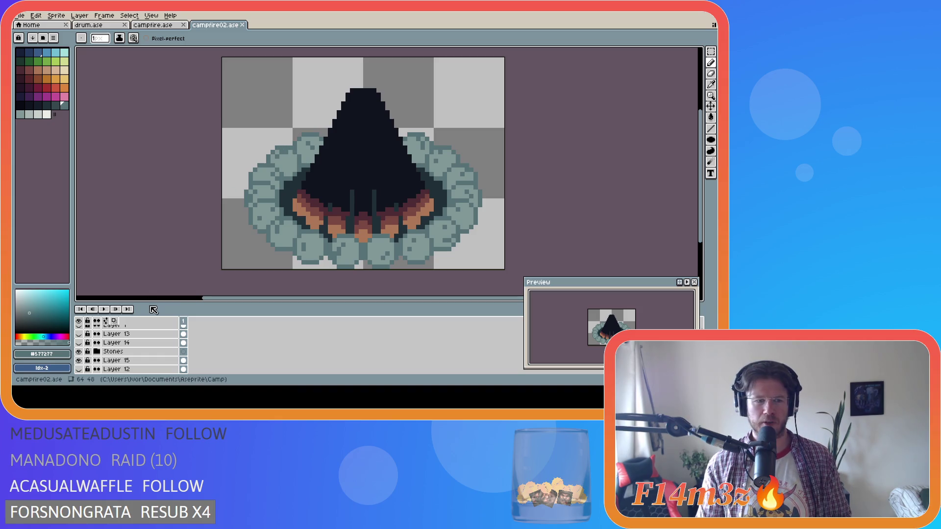
{"action": "scroll", "coordinate": [361, 232], "scroll_direction": "down", "scroll_amount": 3}
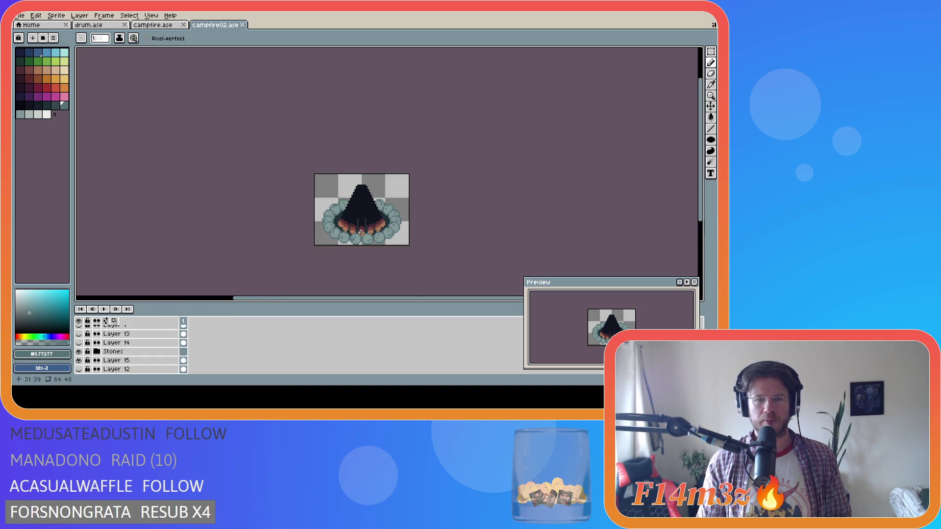
{"action": "scroll", "coordinate": [388, 240], "scroll_direction": "up", "scroll_amount": 1}
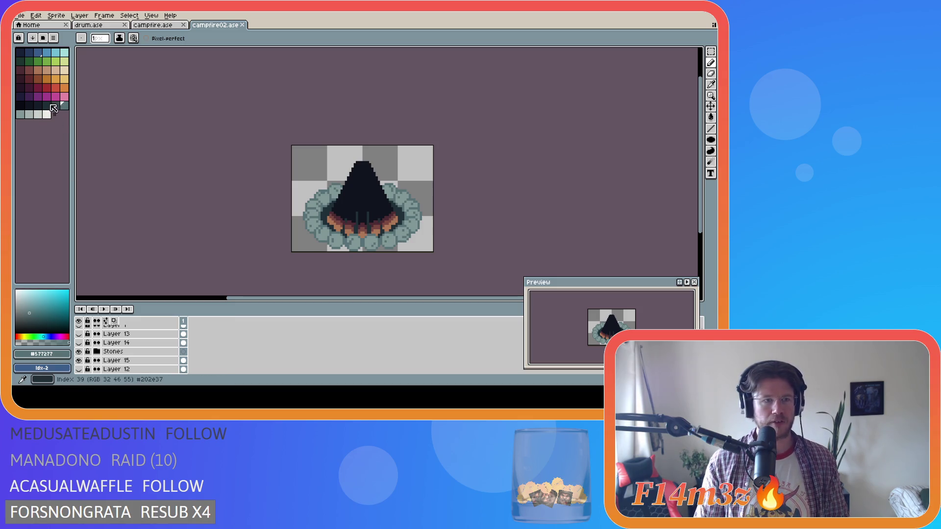
Step: On Layer 15, fill the dark area beside the fire with palette colour 39 and save
{"action": "left_click", "coordinate": [46, 105]}
{"action": "scroll", "coordinate": [127, 362], "scroll_direction": "down", "scroll_amount": 1}
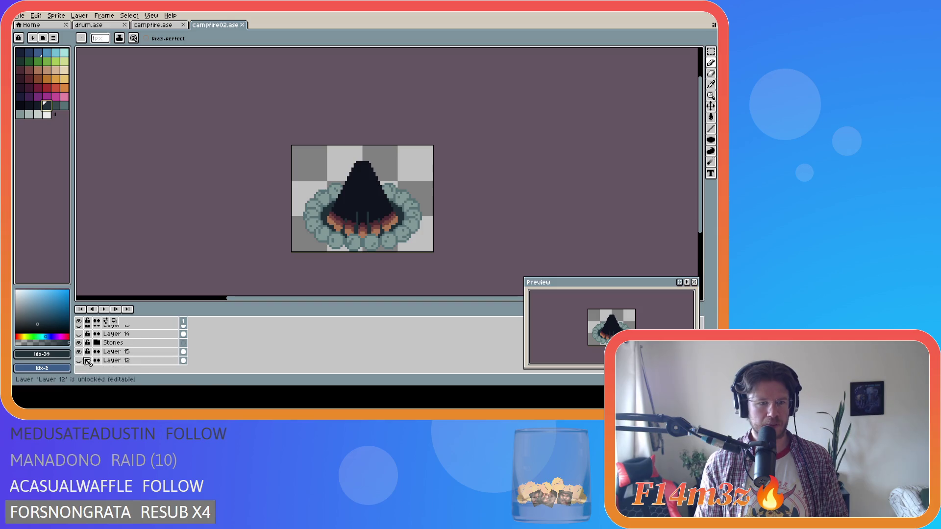
{"action": "left_click", "coordinate": [124, 352]}
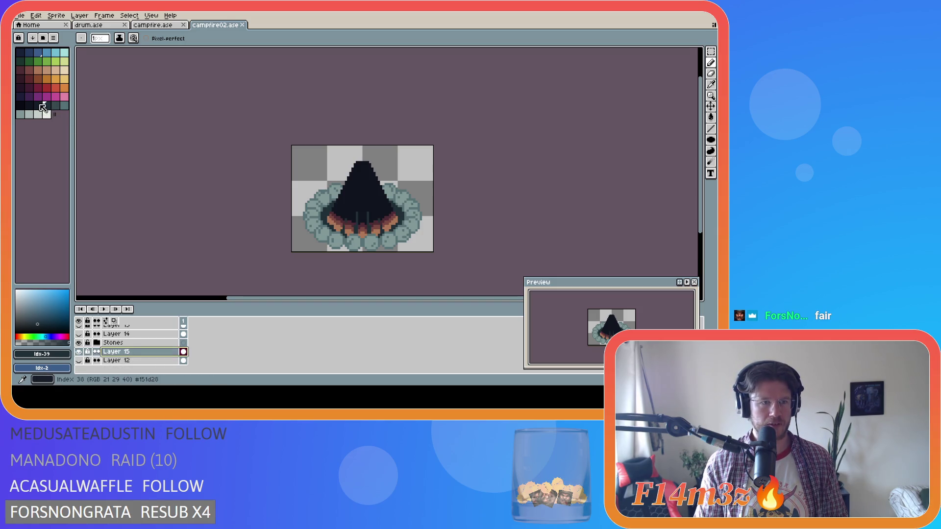
{"action": "key", "text": "bracketleft"}
{"action": "key", "text": "g"}
{"action": "left_click", "coordinate": [328, 216]}
{"action": "key", "text": "ctrl+z"}
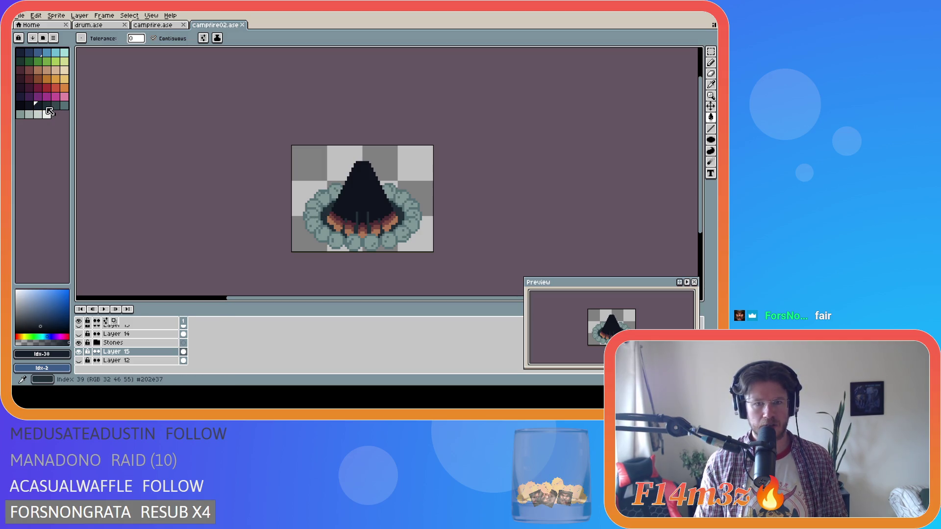
{"action": "key", "text": "bracketright"}
{"action": "left_click", "coordinate": [294, 202]}
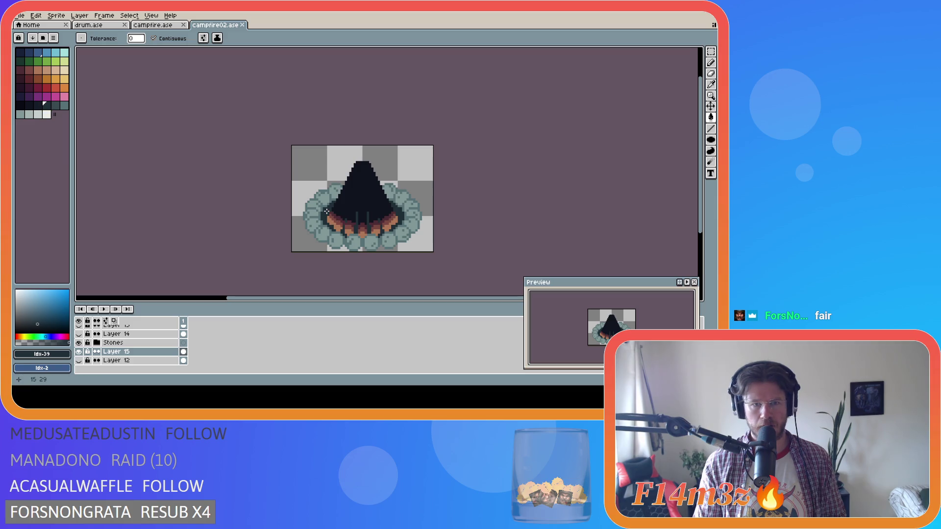
{"action": "key", "text": "bracketleft"}
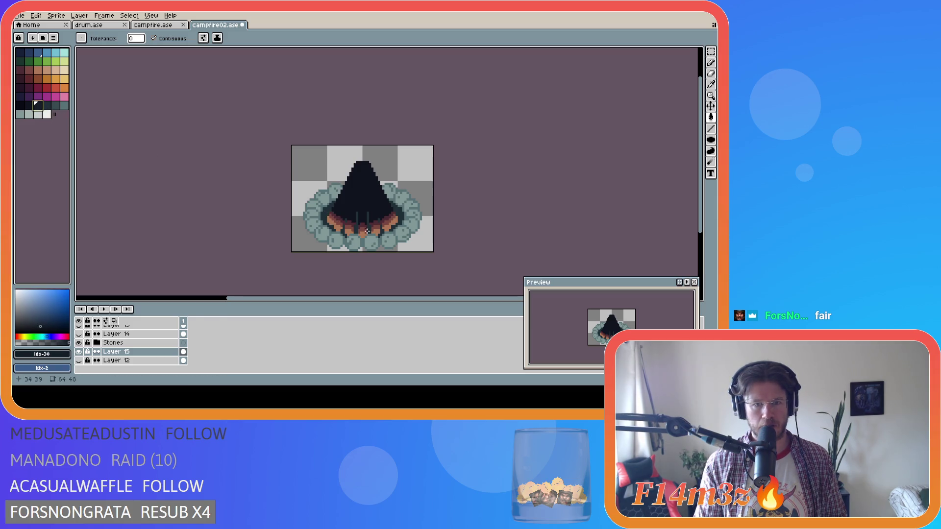
{"action": "key", "text": "ctrl+s"}
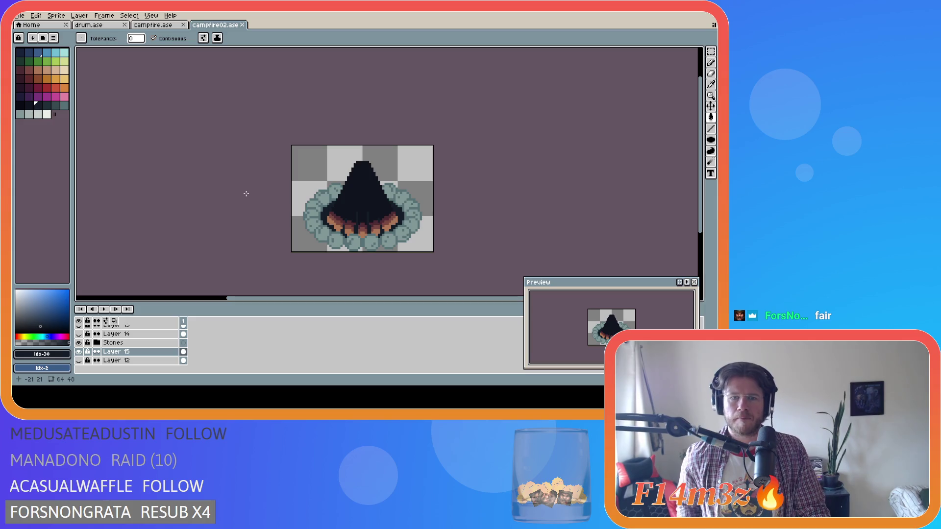
Step: Compare the fill with undo/redo, save again, and pick the dark red swatch
{"action": "key", "text": "ctrl+z"}
{"action": "key", "text": "ctrl+y"}
{"action": "key", "text": "ctrl+z"}
{"action": "key", "text": "ctrl+y"}
{"action": "key", "text": "ctrl+s"}
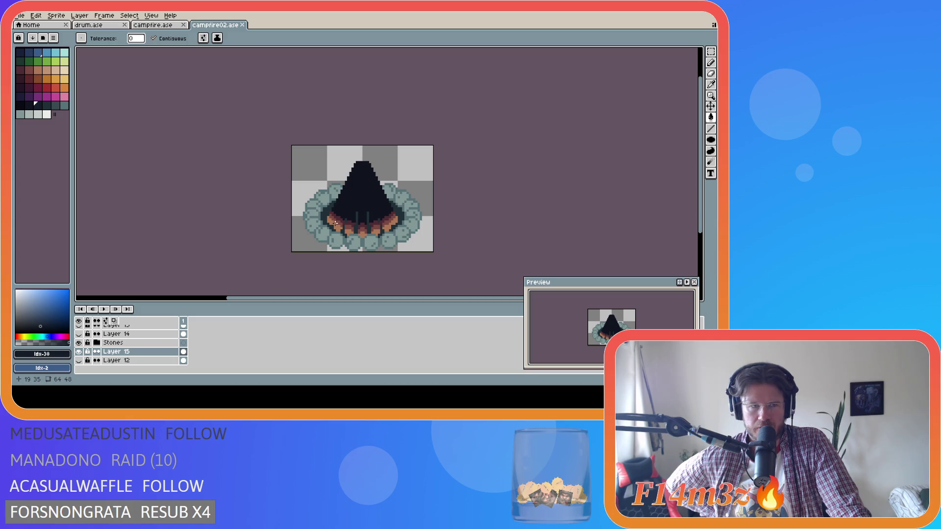
{"action": "left_click", "coordinate": [38, 88]}
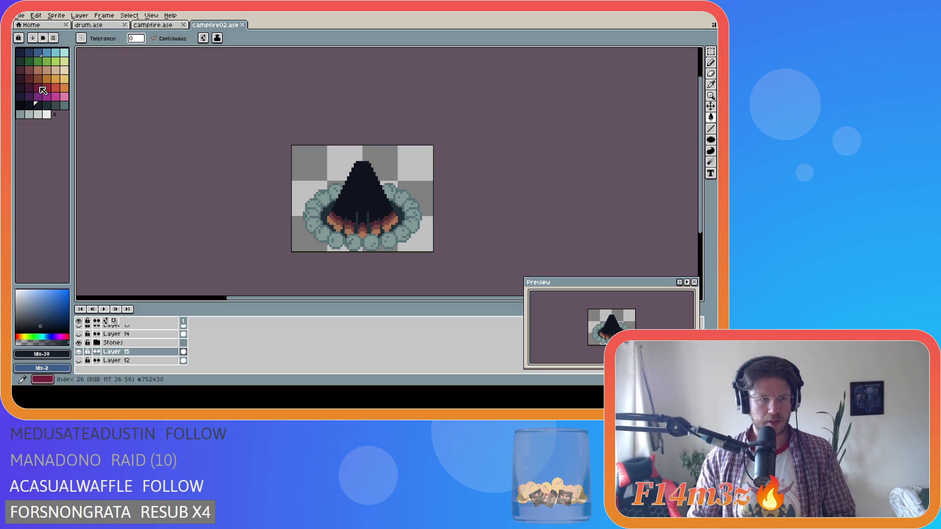
Step: Expand the Stones group and select the Firewood layer
{"action": "left_click", "coordinate": [100, 343]}
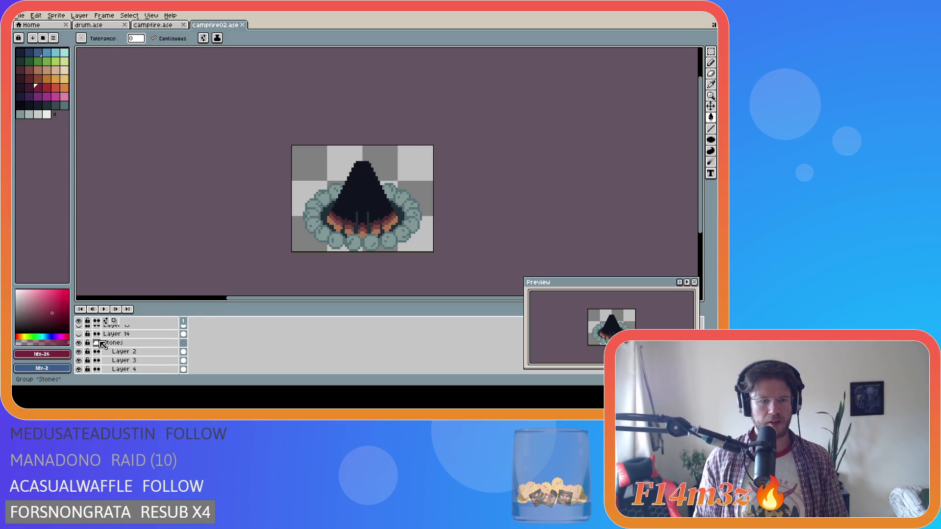
{"action": "scroll", "coordinate": [122, 357], "scroll_direction": "down", "scroll_amount": 4}
{"action": "left_click", "coordinate": [126, 352]}
{"action": "scroll", "coordinate": [341, 199], "scroll_direction": "up", "scroll_amount": 2}
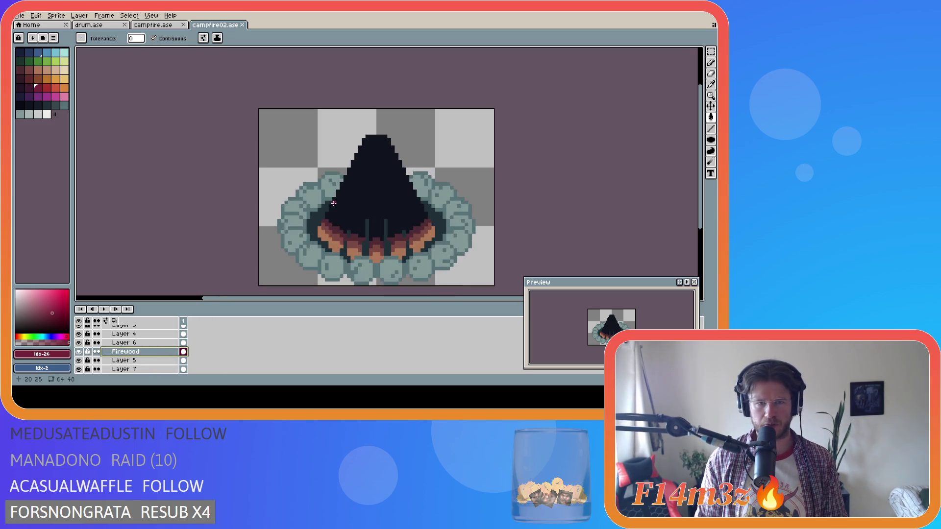
{"action": "left_click", "coordinate": [344, 201]}
{"action": "key", "text": "ctrl+z"}
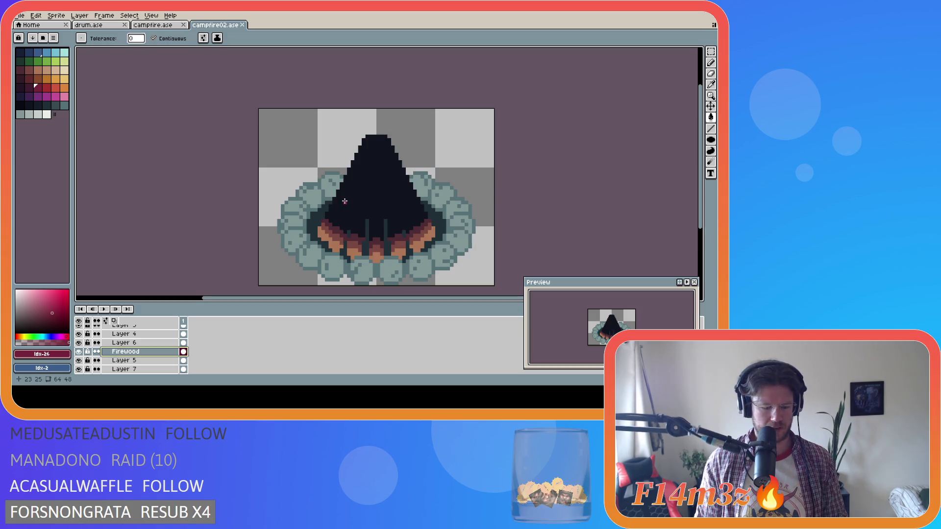
Step: Dot red ember pixels and short strokes across the dark flame cone
{"action": "key", "text": "b"}
{"action": "left_click", "coordinate": [338, 197]}
{"action": "key", "text": "ctrl+z"}
{"action": "key", "text": "bracketright"}
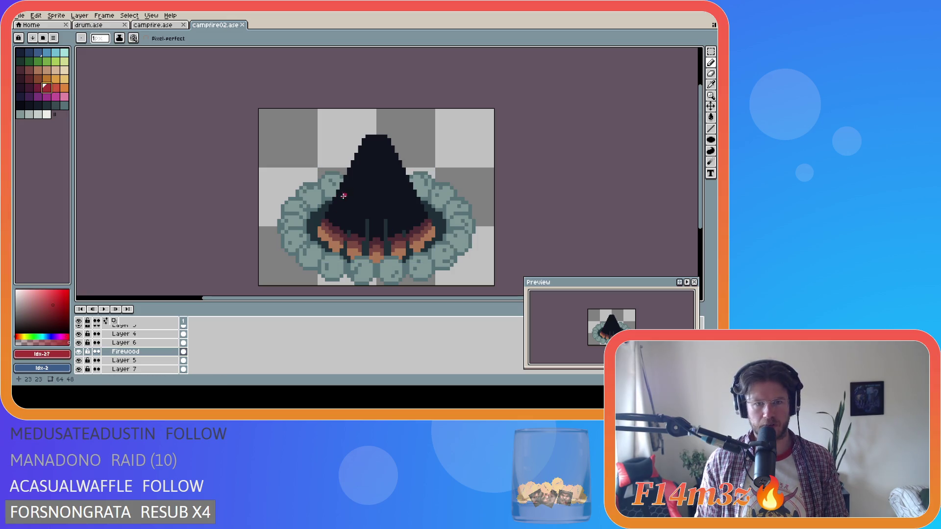
{"action": "left_click_drag", "start_coordinate": [335, 201], "coordinate": [336, 199]}
{"action": "left_click", "coordinate": [349, 189]}
{"action": "key", "text": "ctrl+z"}
{"action": "left_click", "coordinate": [353, 183]}
{"action": "key", "text": "ctrl+z"}
{"action": "mouse_move", "coordinate": [355, 184]}
{"action": "left_mouse_down"}
{"action": "mouse_move", "coordinate": [412, 195]}
{"action": "mouse_move", "coordinate": [405, 211]}
{"action": "left_mouse_up"}
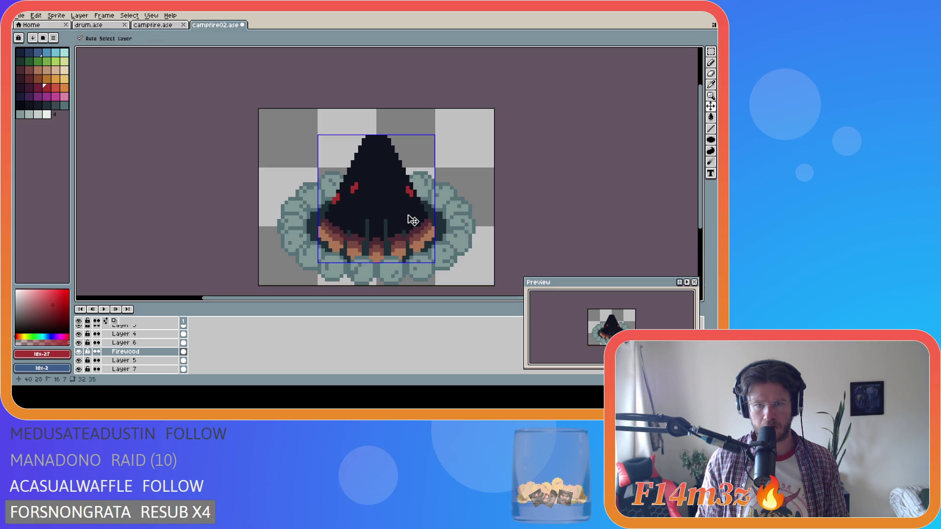
{"action": "mouse_move", "coordinate": [389, 161]}
{"action": "left_mouse_down"}
{"action": "mouse_move", "coordinate": [392, 170]}
{"action": "mouse_move", "coordinate": [367, 162]}
{"action": "mouse_move", "coordinate": [381, 211]}
{"action": "left_mouse_up"}
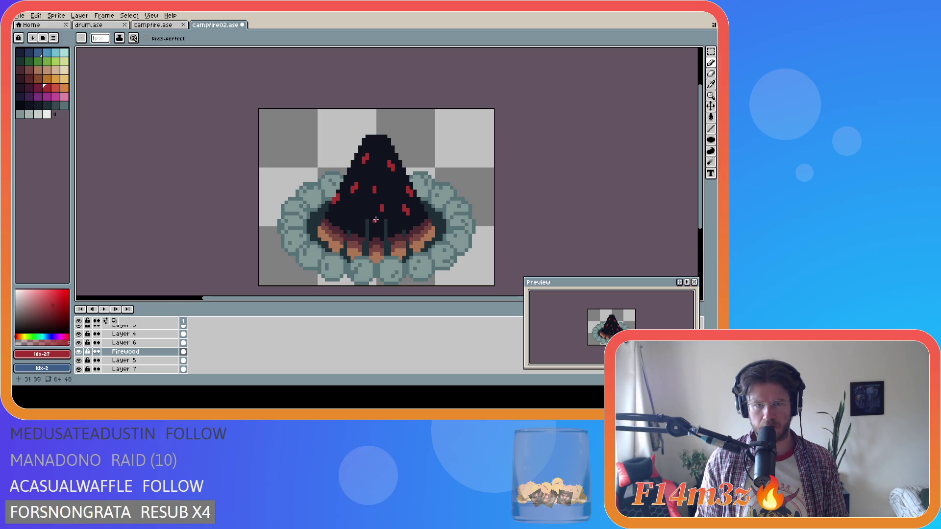
{"action": "left_click", "coordinate": [382, 201]}
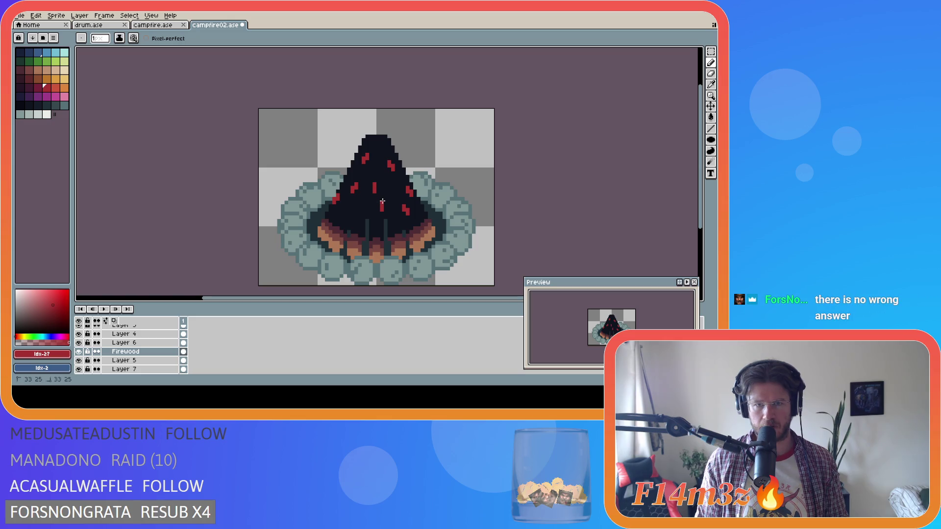
Step: Add red ember marks near the flame's tip and along the cone's left side
{"action": "left_click_drag", "start_coordinate": [378, 152], "coordinate": [378, 156]}
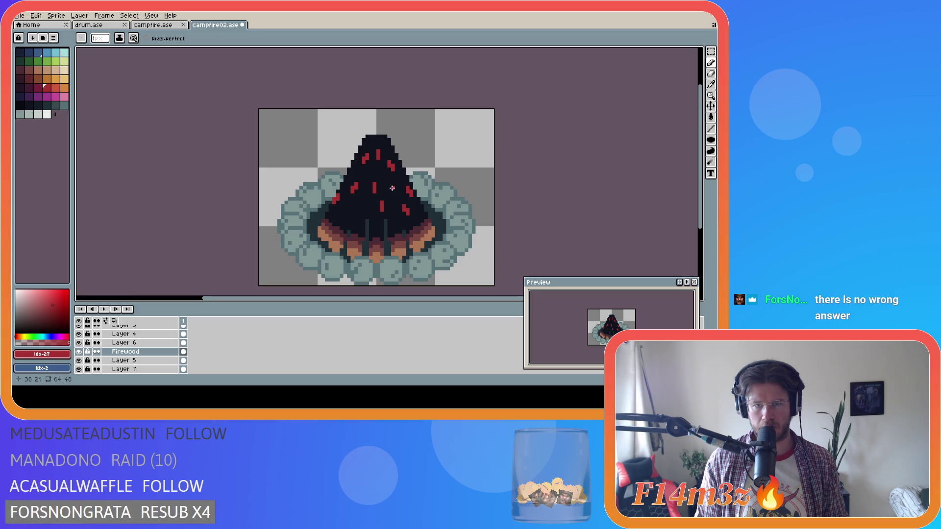
{"action": "left_click_drag", "start_coordinate": [390, 188], "coordinate": [393, 194]}
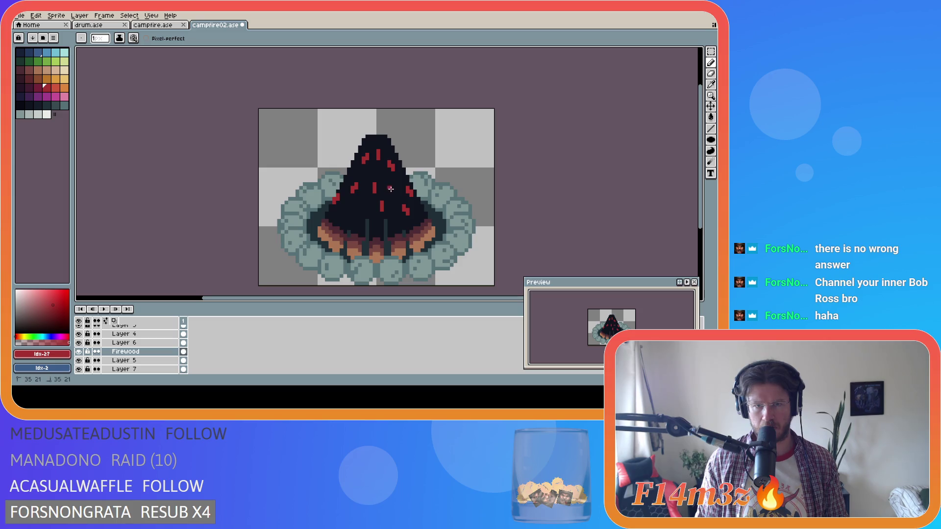
{"action": "left_click", "coordinate": [390, 188]}
{"action": "left_click_drag", "start_coordinate": [390, 188], "coordinate": [393, 193]}
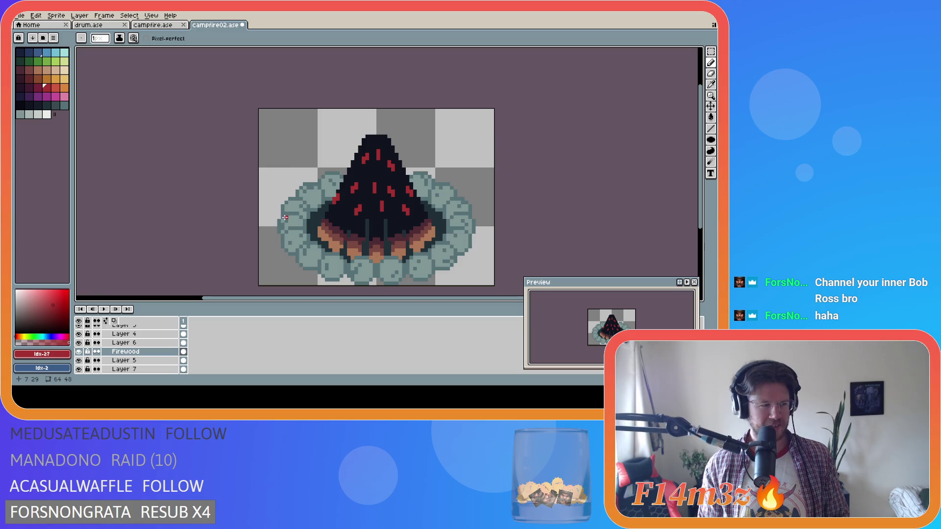
{"action": "left_click", "coordinate": [370, 139]}
{"action": "key", "text": "ctrl"}
{"action": "key", "text": "ctrl"}
{"action": "left_click", "coordinate": [367, 141]}
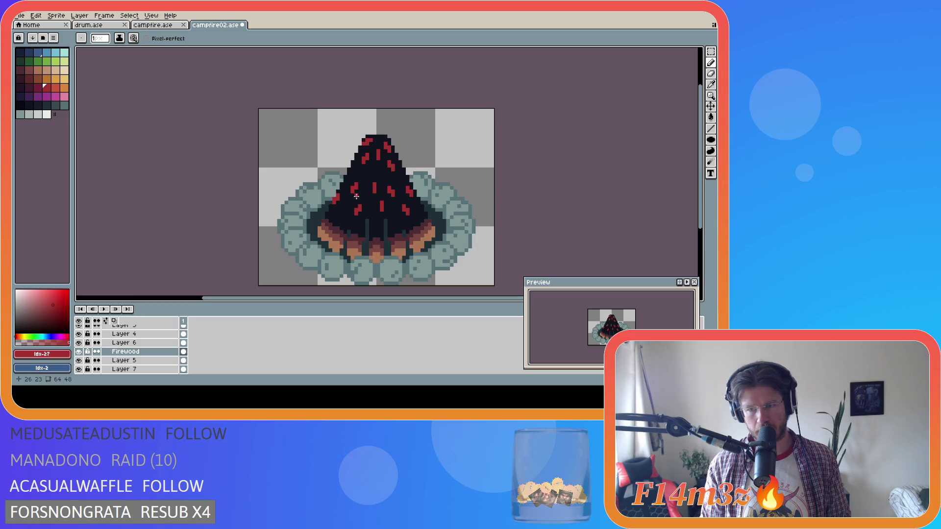
{"action": "left_click", "coordinate": [352, 171]}
{"action": "left_click_drag", "start_coordinate": [349, 175], "coordinate": [348, 177]}
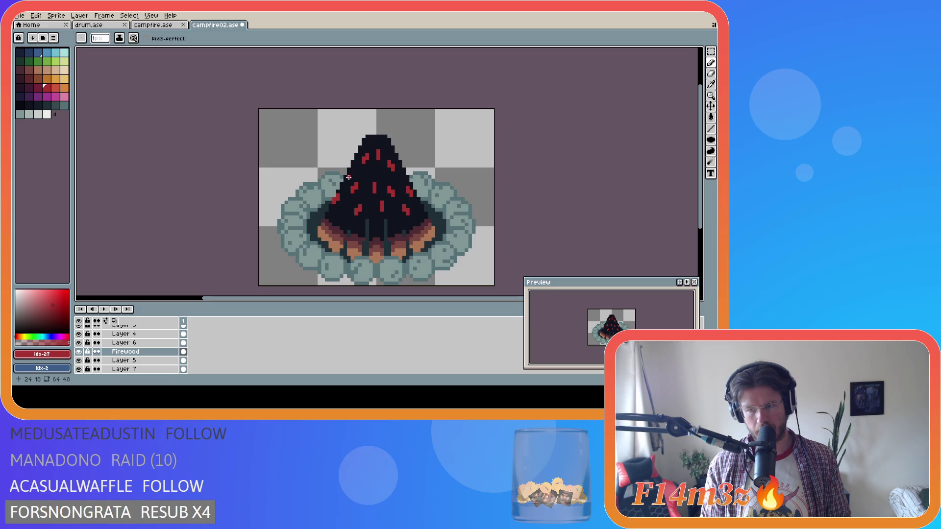
Step: Switch to a more orange red, add orange-red ember pixels on the cone, and save
{"action": "key", "text": "bracketright"}
{"action": "key", "text": "g"}
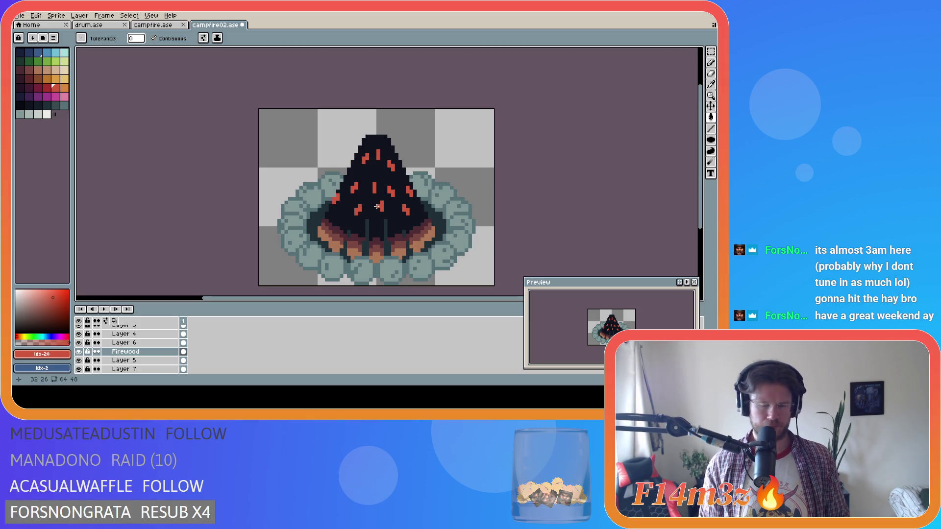
{"action": "key", "text": "b"}
{"action": "left_click", "coordinate": [392, 224]}
{"action": "left_click", "coordinate": [338, 215]}
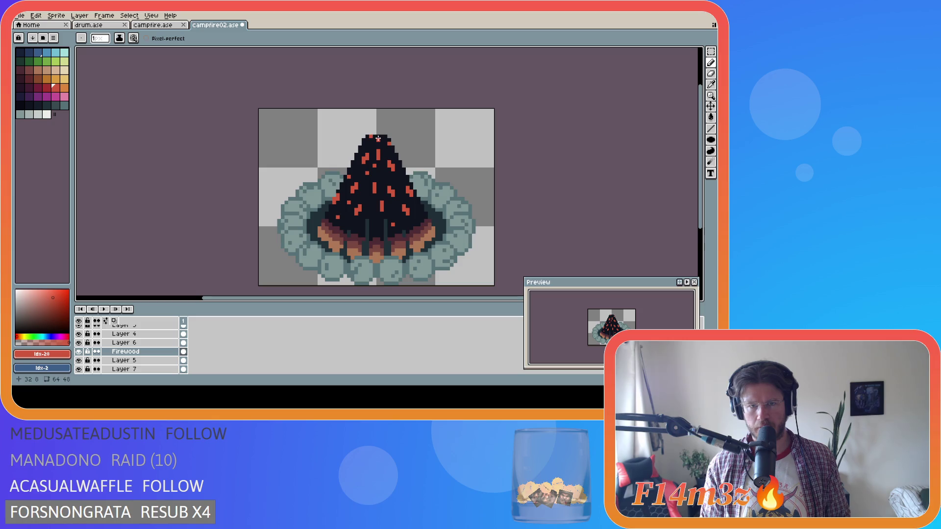
{"action": "key", "text": "v"}
{"action": "key", "text": "b"}
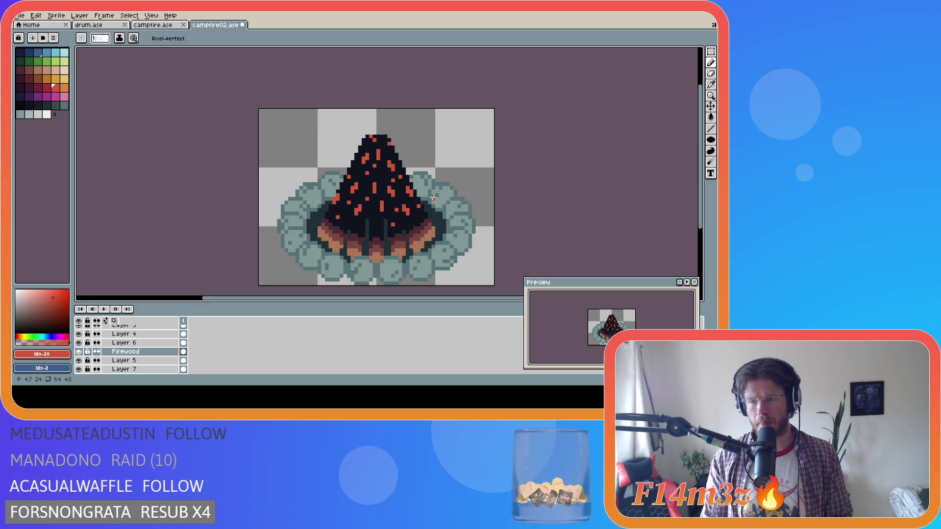
{"action": "key", "text": "ctrl+s"}
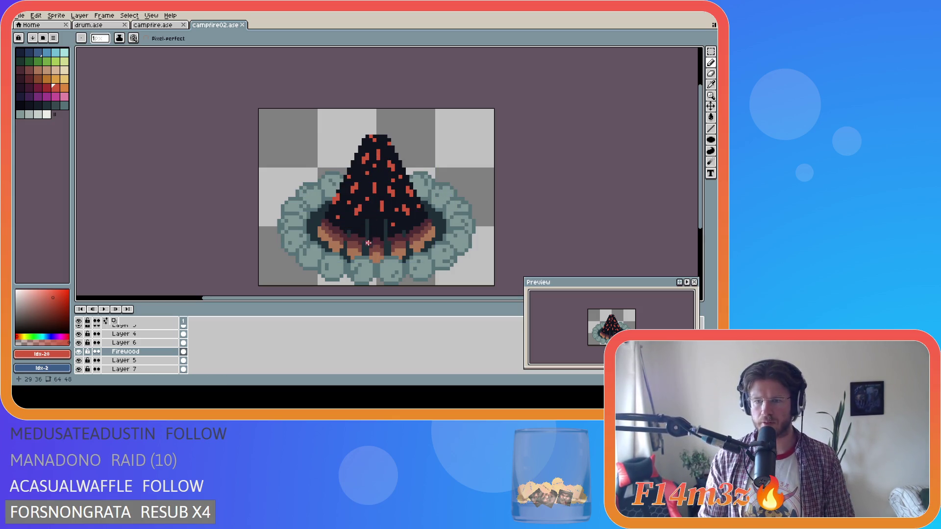
Step: Paint a couple of ember pixels back to the cone's dark colour, save, and sample the orange-red ember colour
{"action": "left_click", "coordinate": [391, 224], "text": "alt"}
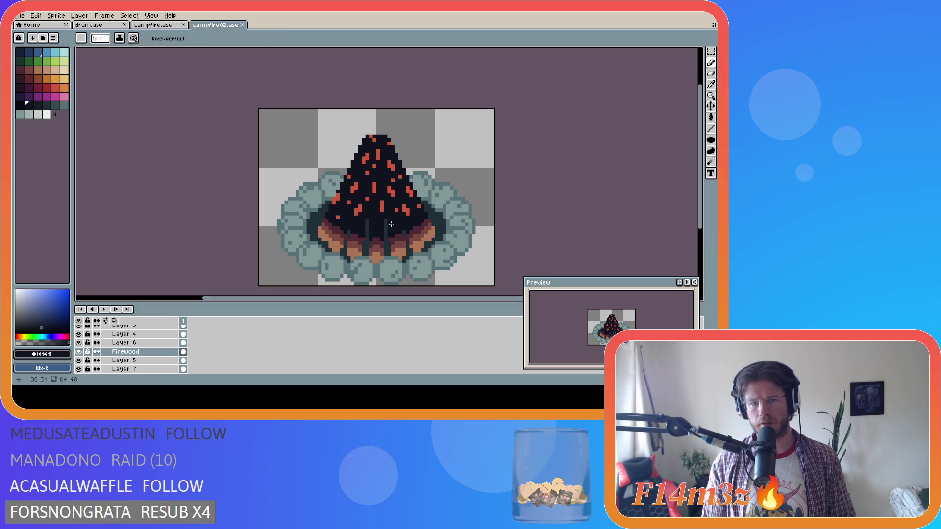
{"action": "left_click", "coordinate": [338, 216]}
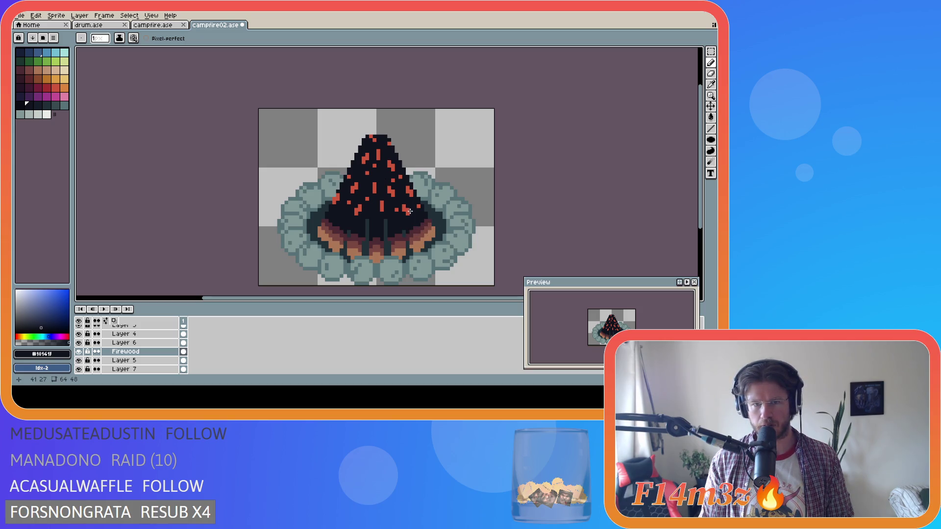
{"action": "left_click", "coordinate": [409, 211]}
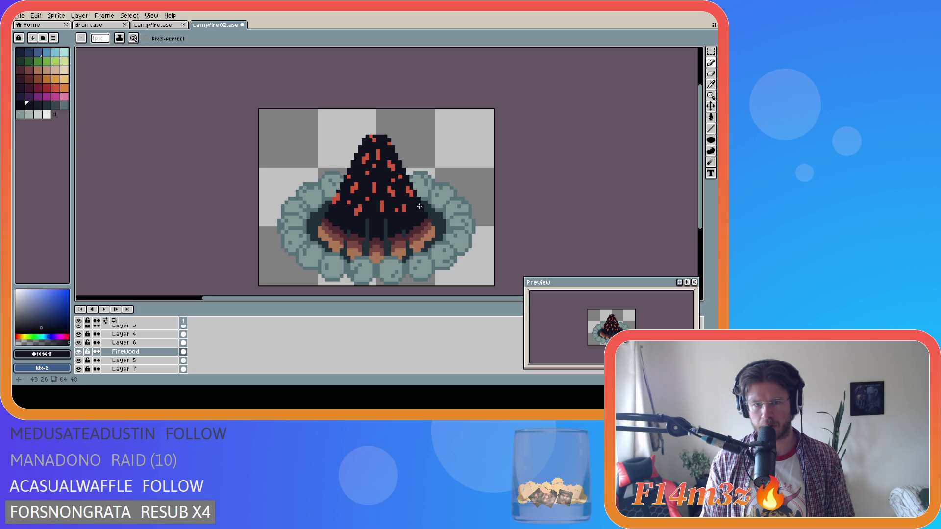
{"action": "key", "text": "ctrl+z"}
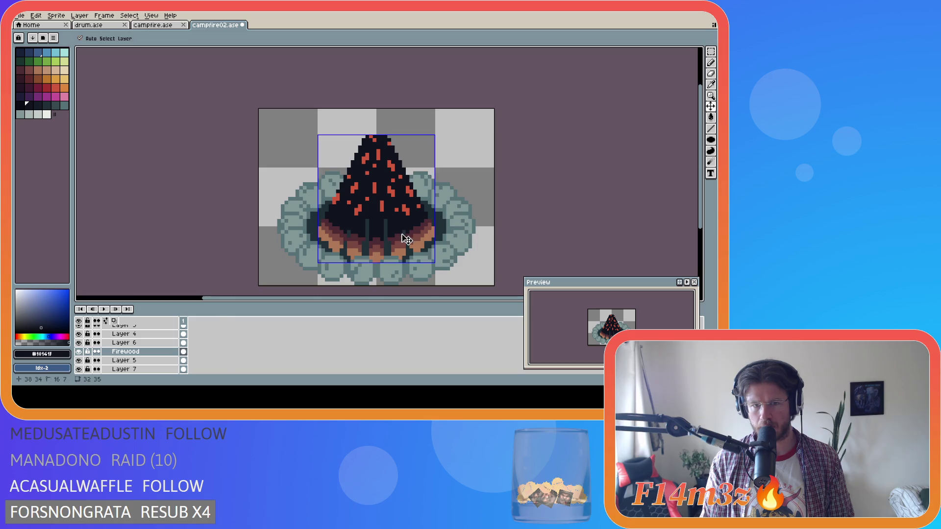
{"action": "key", "text": "ctrl+s"}
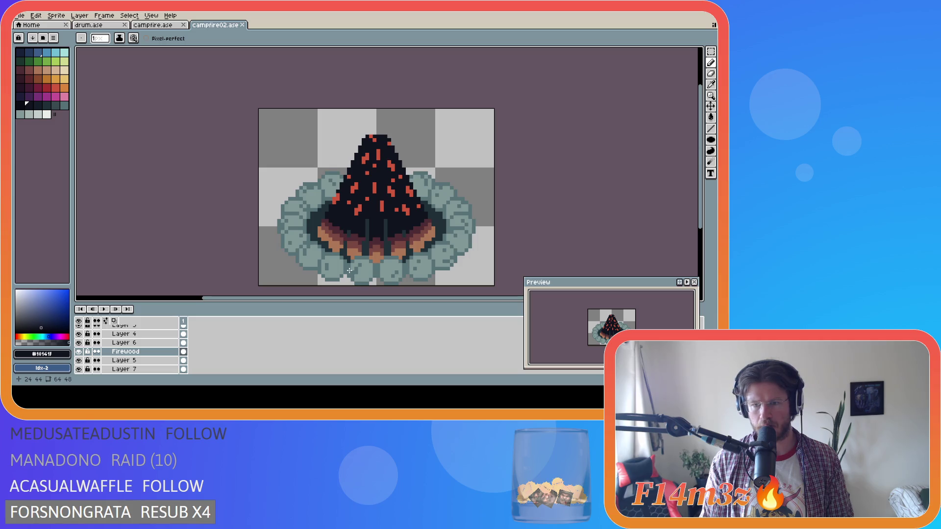
{"action": "left_click", "coordinate": [376, 138], "text": "alt"}
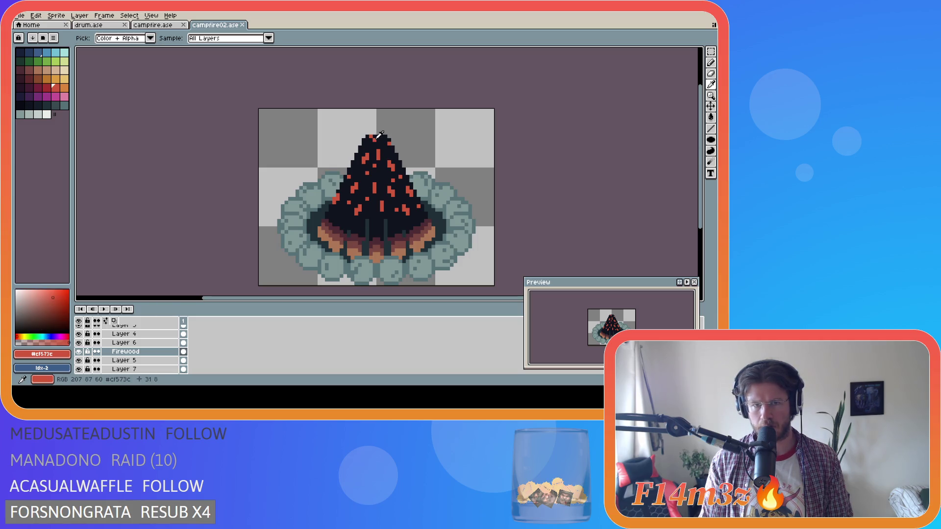
Step: Add orange-red ember pixels at the fire's tip, left edge and upper right, saving after each
{"action": "left_click", "coordinate": [378, 136]}
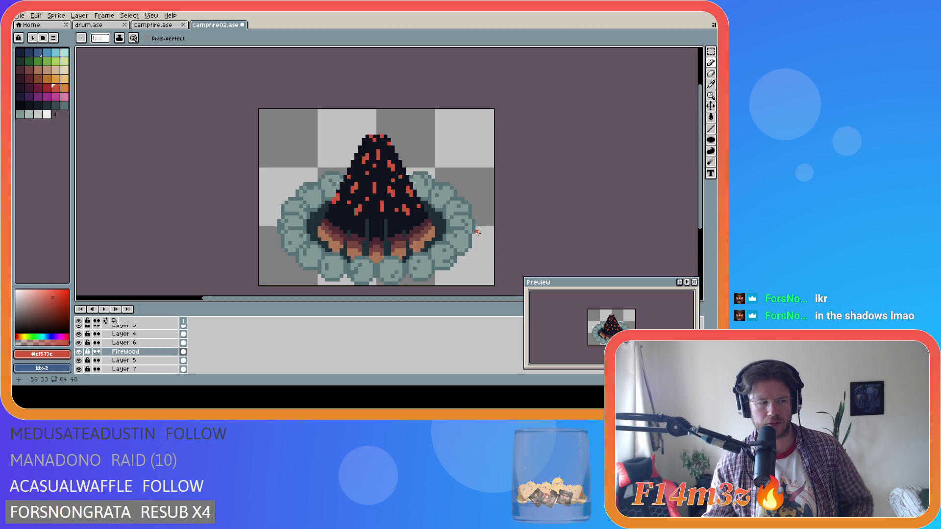
{"action": "key", "text": "ctrl+s"}
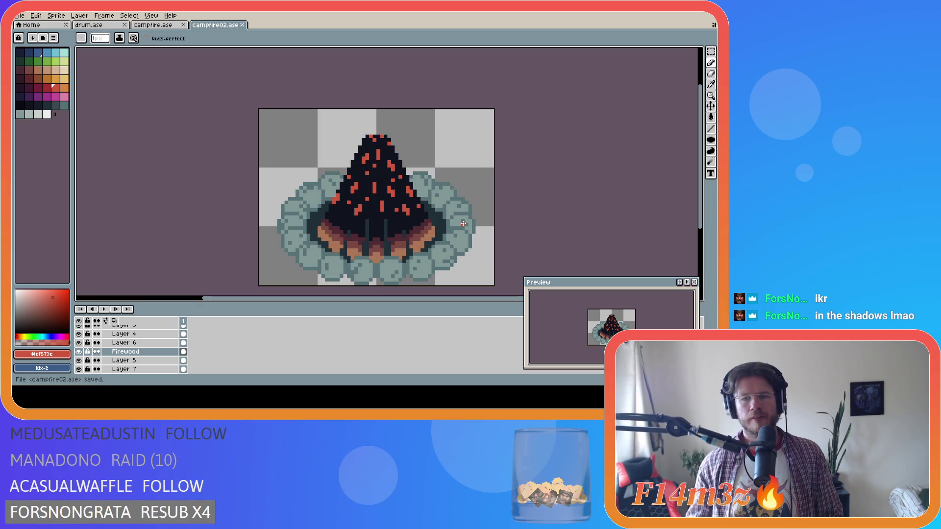
{"action": "left_click", "coordinate": [352, 160]}
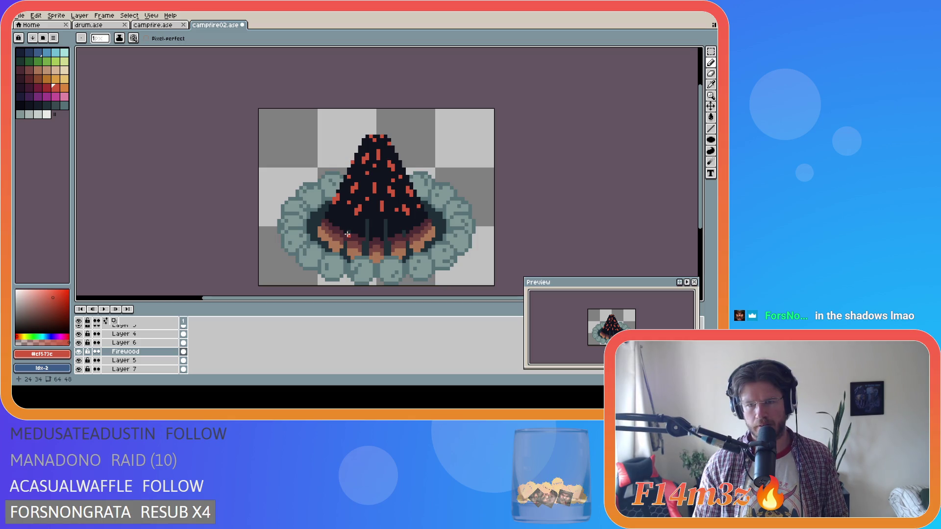
{"action": "key", "text": "ctrl+s"}
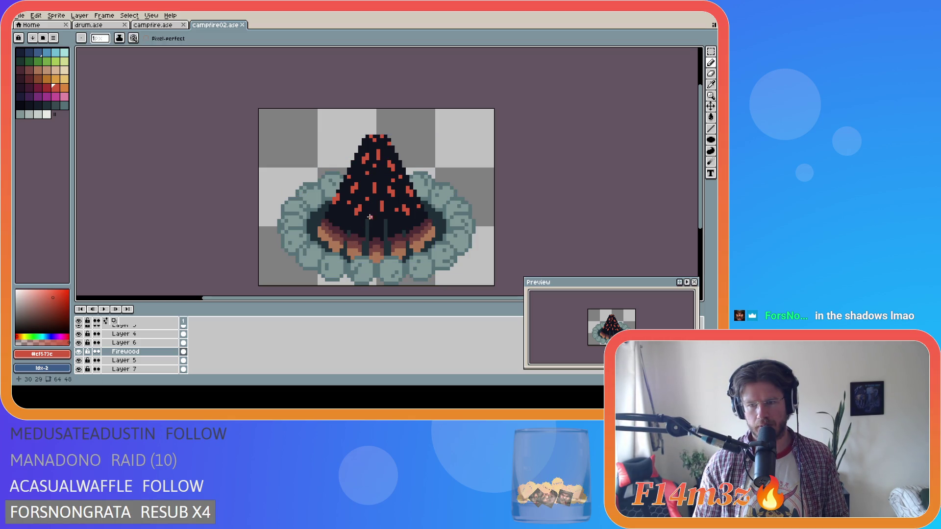
{"action": "left_click", "coordinate": [393, 153]}
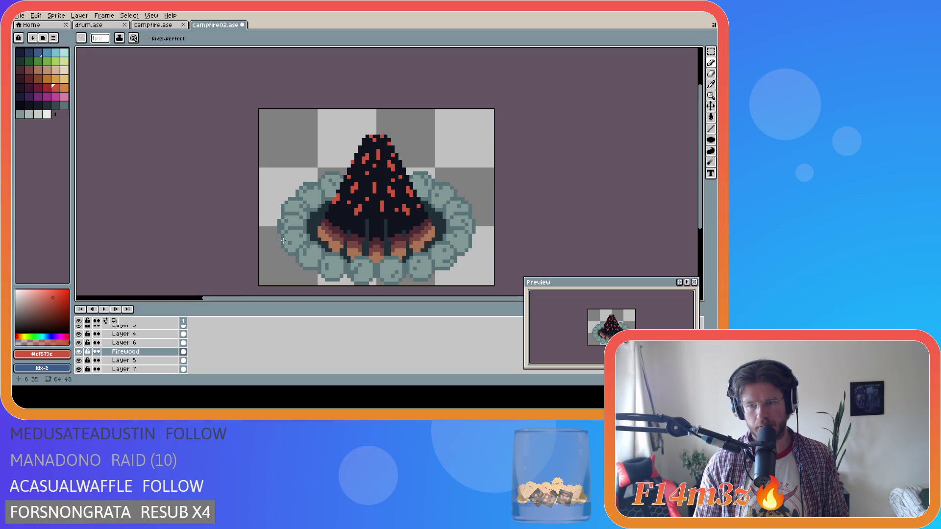
{"action": "key", "text": "ctrl+s"}
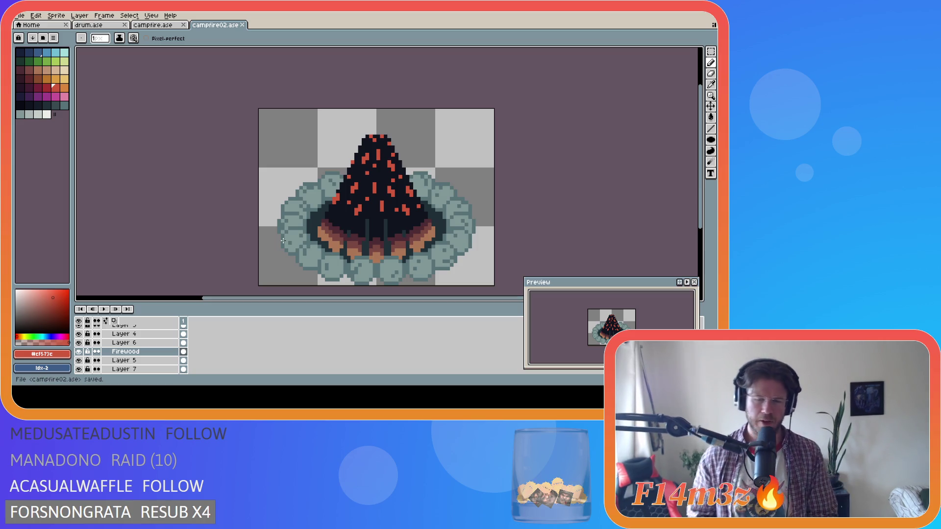
{"action": "key", "text": "ctrl"}
{"action": "key", "text": "ctrl"}
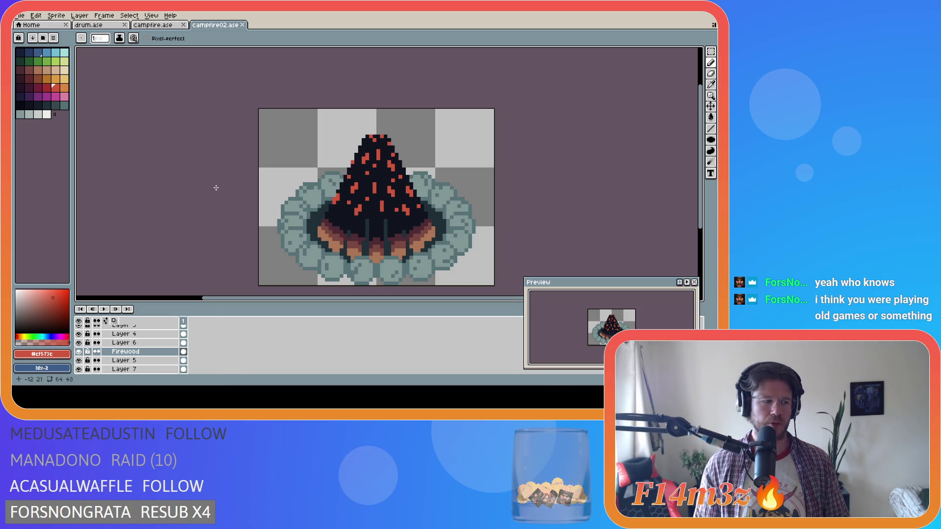
{"action": "key", "text": "ctrl+s"}
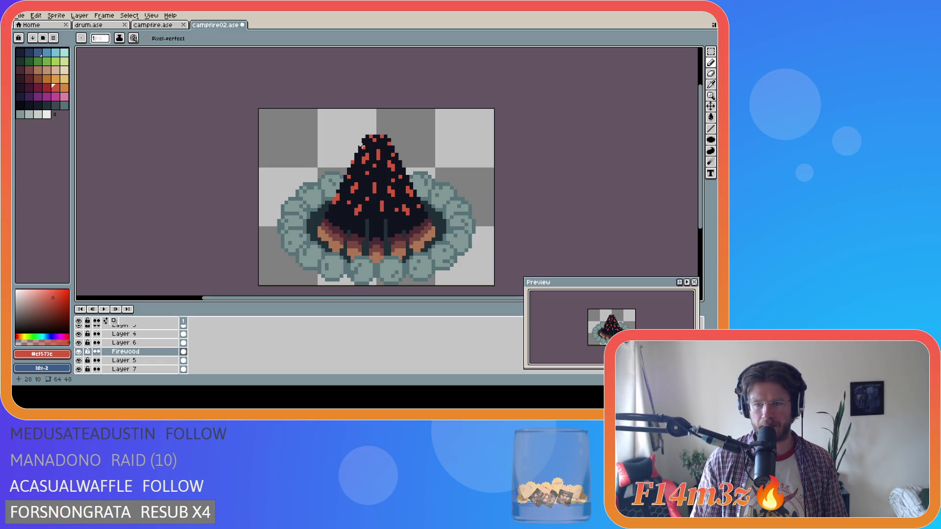
{"action": "key", "text": "ctrl+s"}
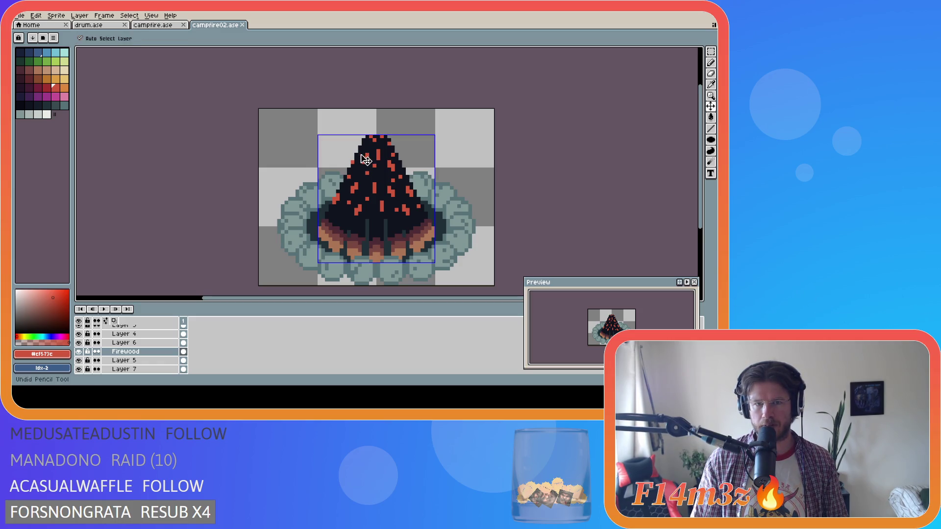
Step: Touch up a pixel near the flame's top and save campfire02.ase repeatedly
{"action": "left_click", "coordinate": [362, 147]}
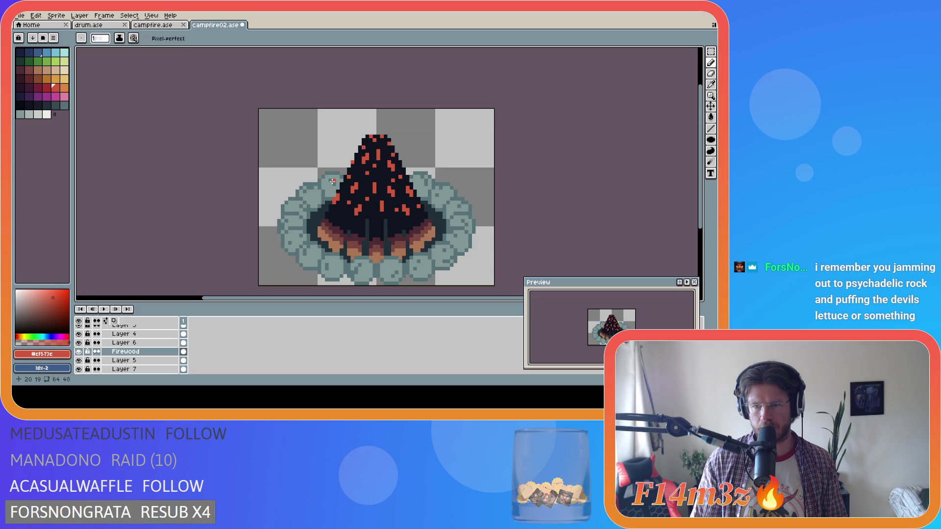
{"action": "key", "text": "ctrl+s"}
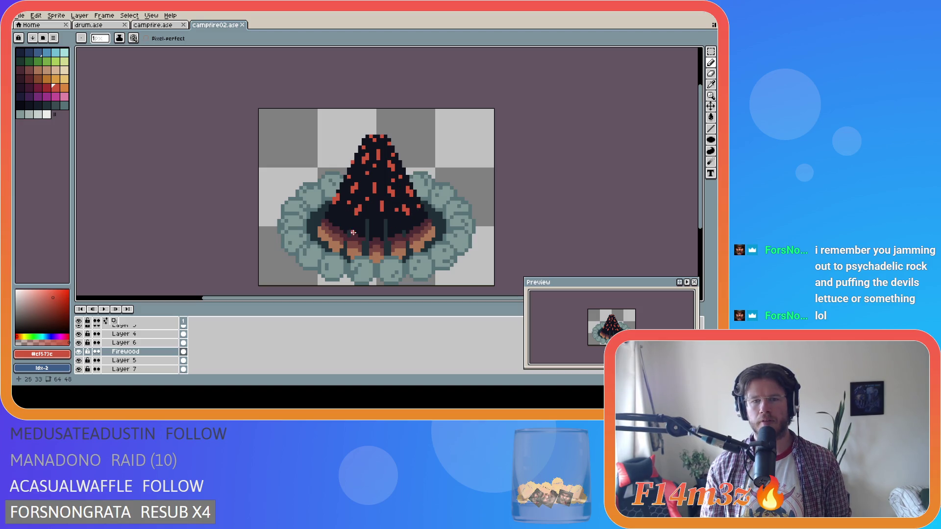
{"action": "key", "text": "ctrl+s"}
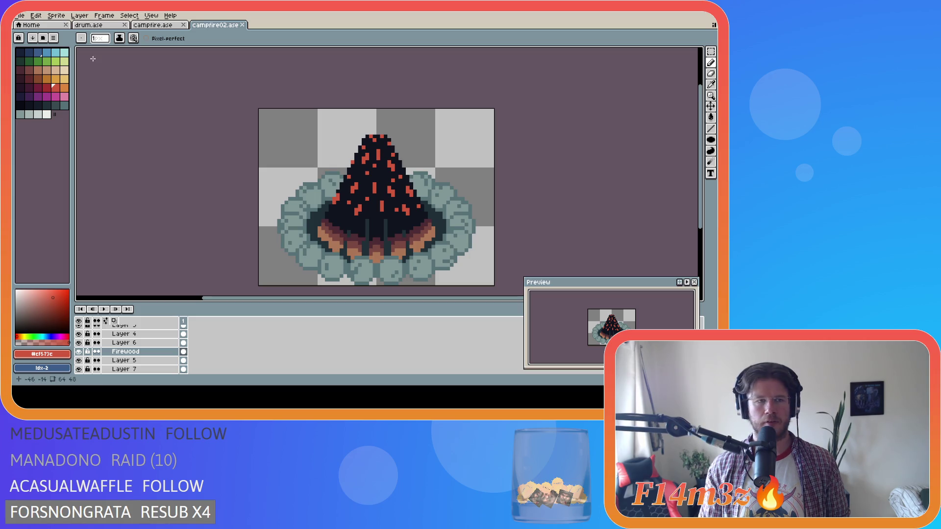
{"action": "key", "text": "ctrl+s"}
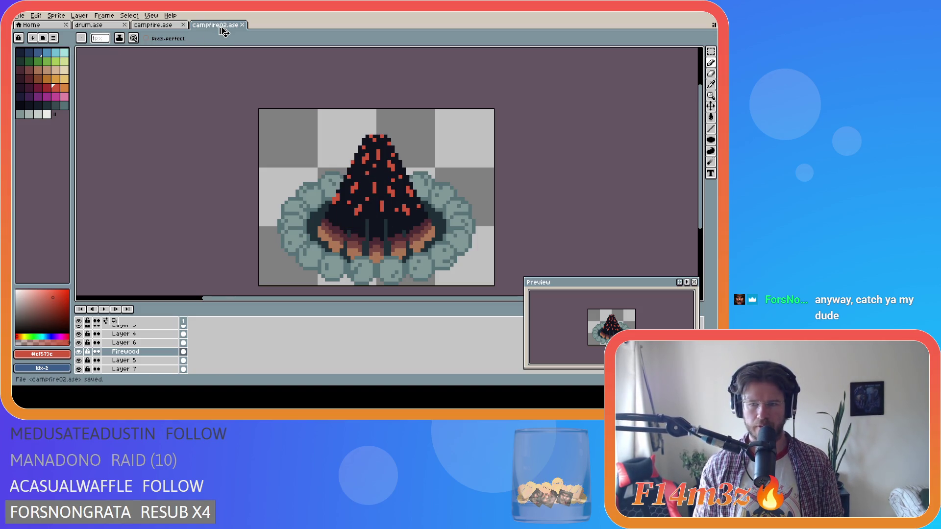
{"action": "key", "text": "ctrl+s"}
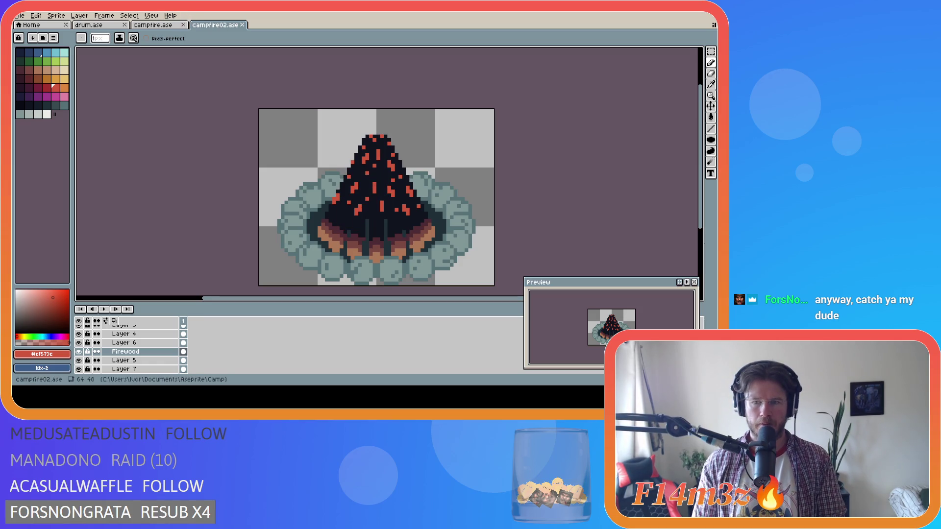
{"action": "left_click", "coordinate": [22, 16]}
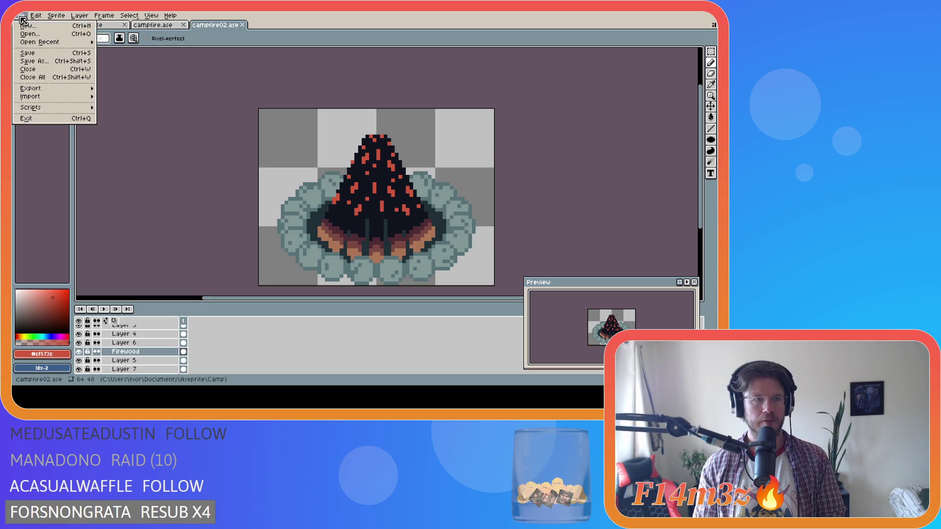
Step: Eyedrop the near-black #10141f from the firewood and collapse the Stones layer group
{"action": "mouse_move", "coordinate": [130, 16]}
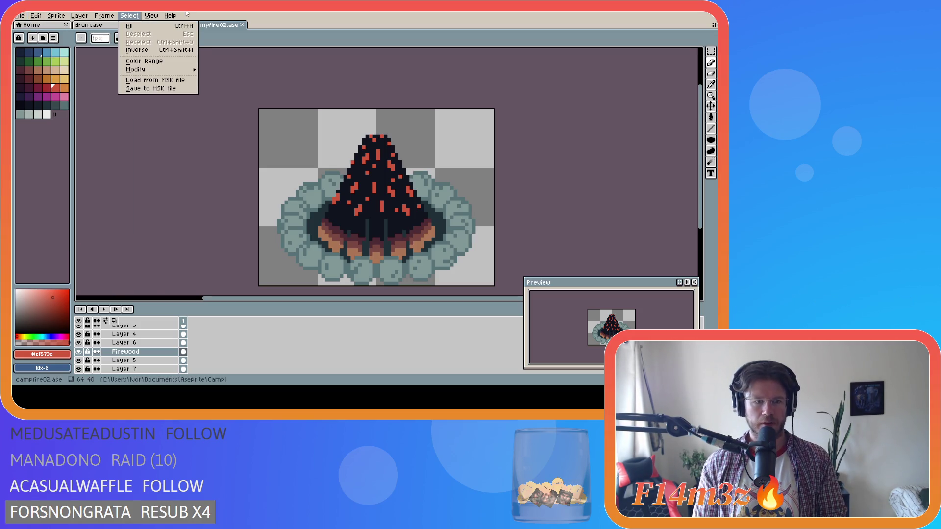
{"action": "left_click", "coordinate": [279, 30]}
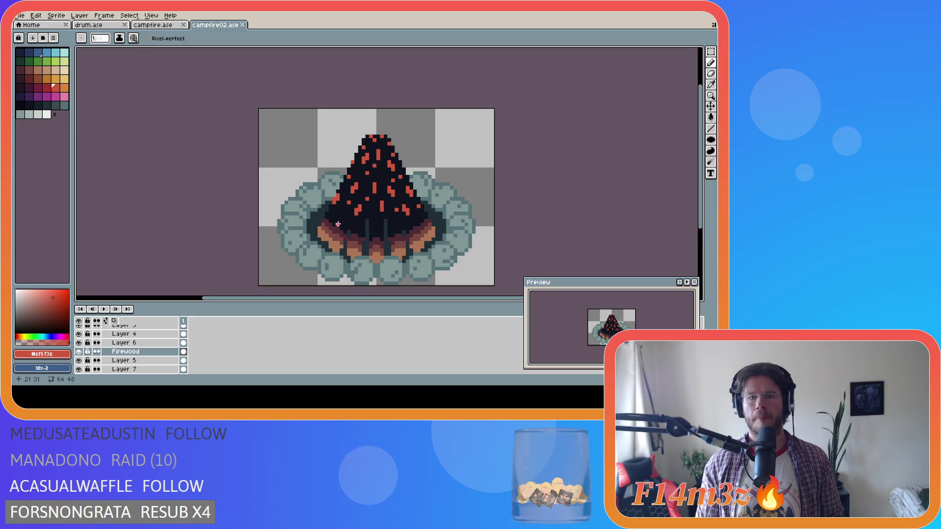
{"action": "left_click", "coordinate": [362, 226], "text": "alt"}
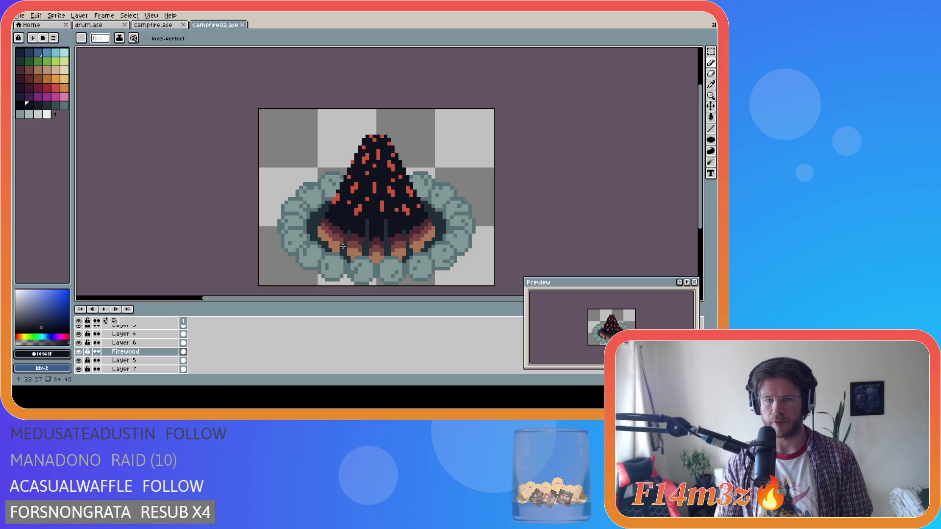
{"action": "scroll", "coordinate": [119, 338], "scroll_direction": "down", "scroll_amount": 4}
{"action": "scroll", "coordinate": [119, 342], "scroll_direction": "up", "scroll_amount": 3}
{"action": "left_click", "coordinate": [98, 359]}
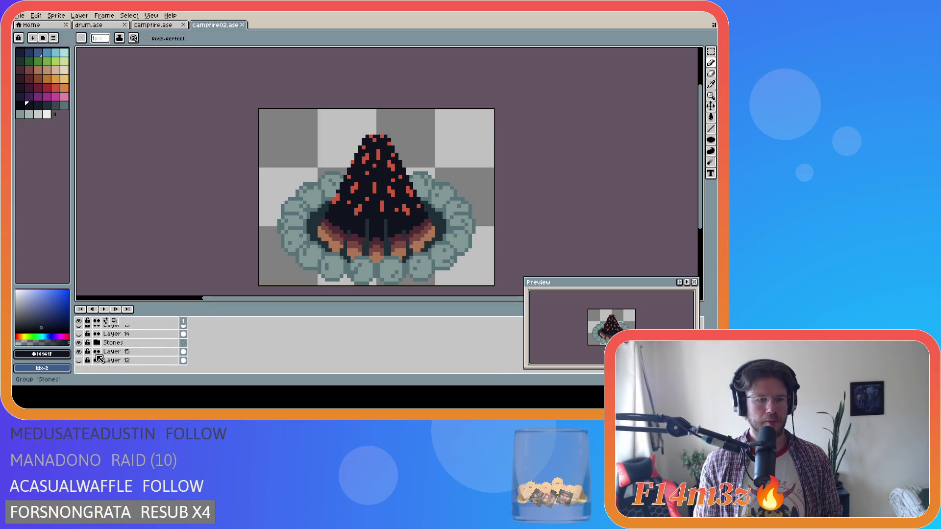
Step: Duplicate Layer 15 to create Layer 15 Copy
{"action": "left_click", "coordinate": [78, 351]}
{"action": "left_click", "coordinate": [79, 352]}
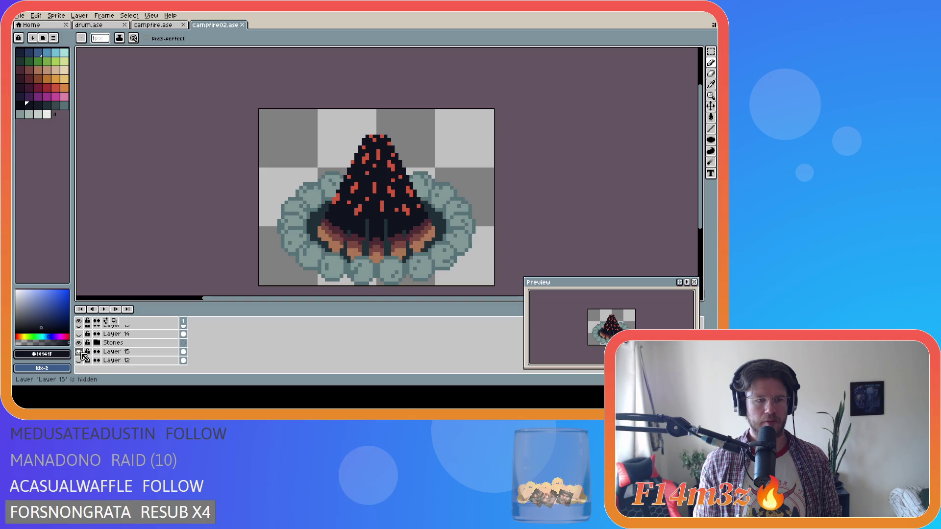
{"action": "left_click", "coordinate": [123, 352]}
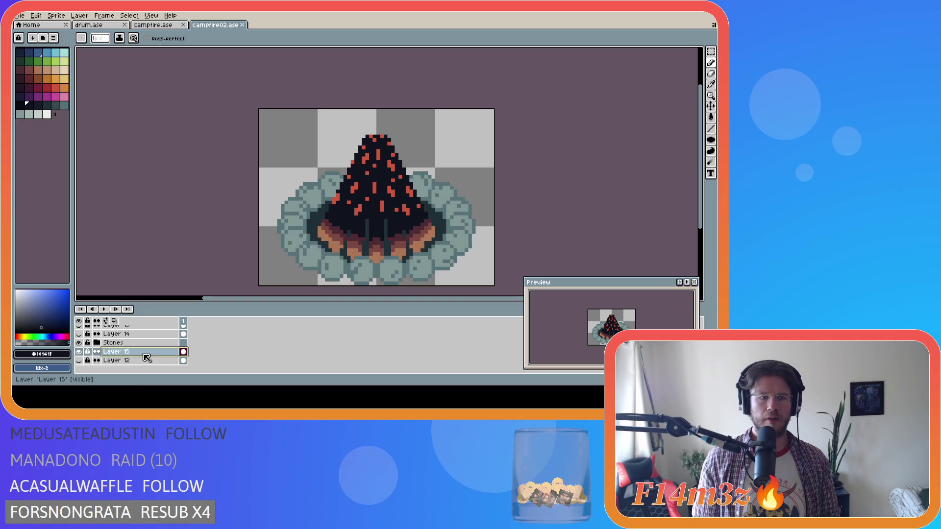
{"action": "right_click", "coordinate": [114, 352]}
{"action": "left_click", "coordinate": [133, 373]}
Step: Fill inside the stone ring with a grey-green on the copy, save, and hide Layer 15 Copy
{"action": "key", "text": "g"}
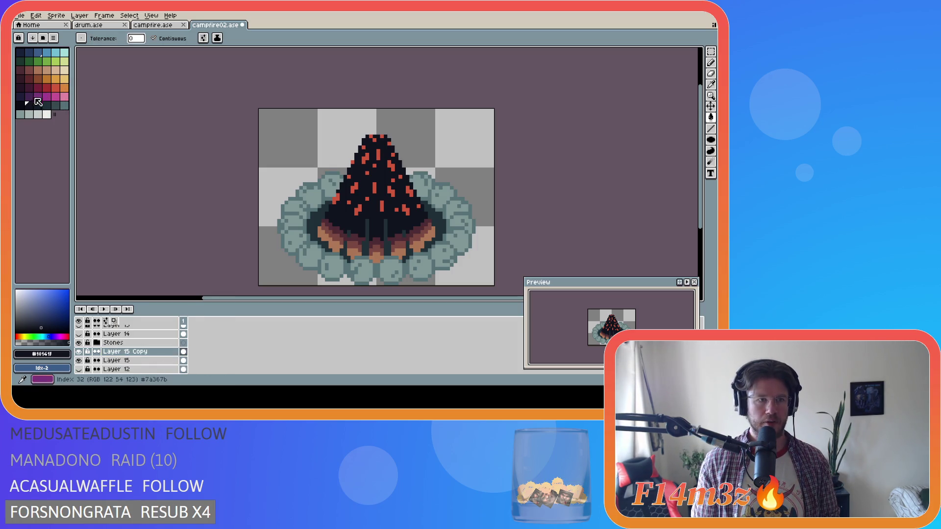
{"action": "left_click", "coordinate": [38, 114]}
{"action": "left_click", "coordinate": [320, 221]}
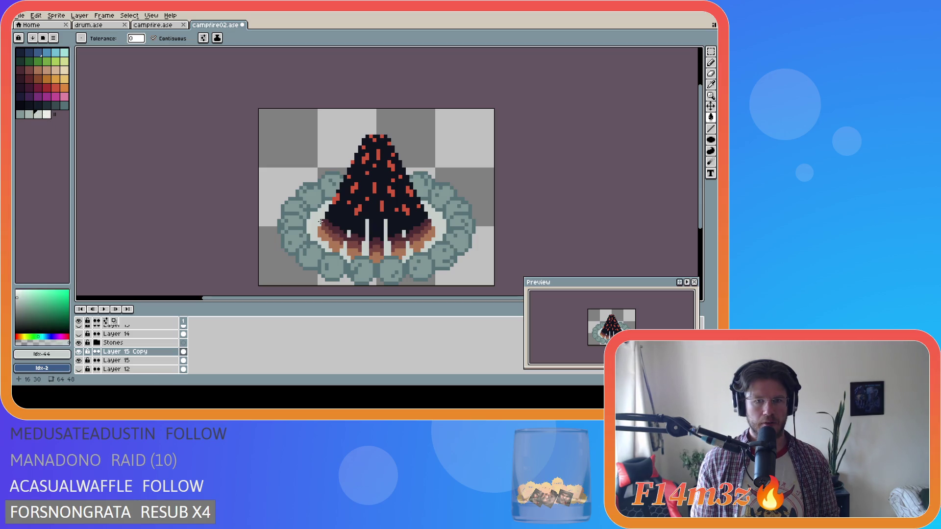
{"action": "left_click", "coordinate": [29, 114]}
{"action": "left_click", "coordinate": [320, 217]}
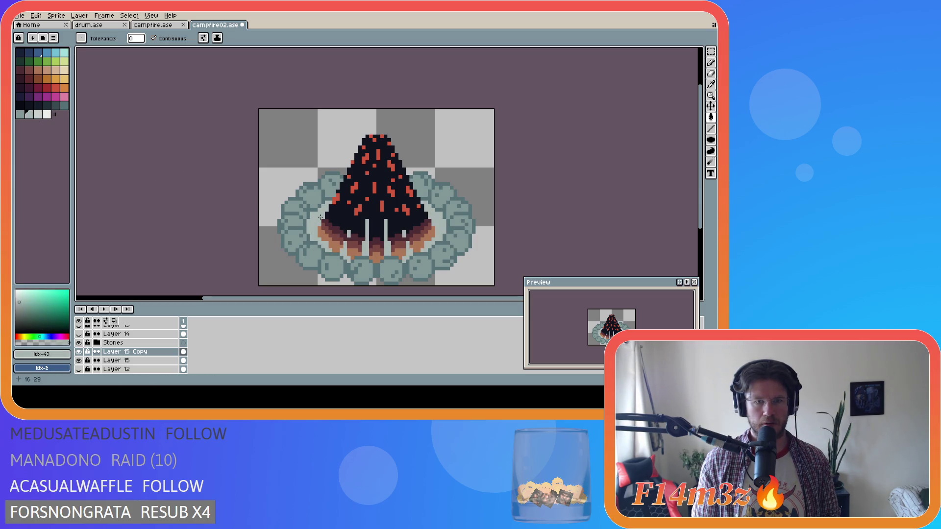
{"action": "key", "text": "ctrl+s"}
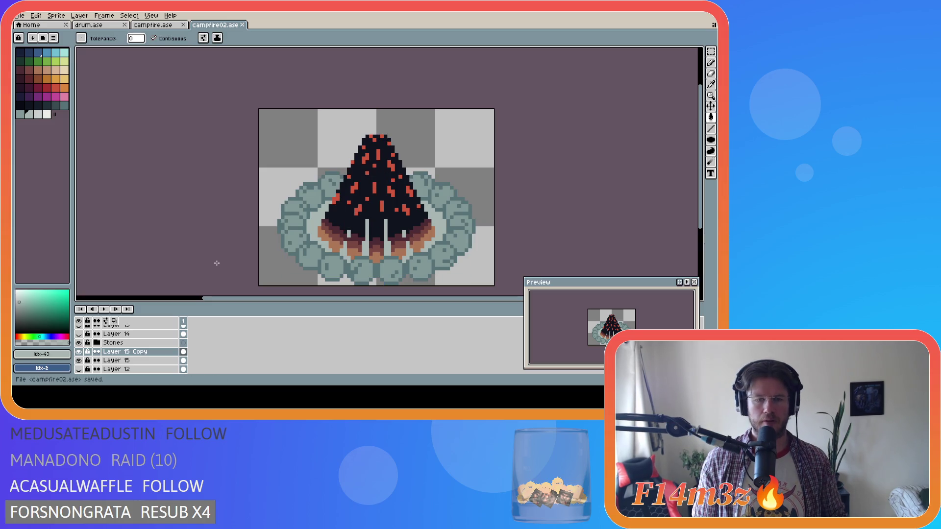
{"action": "left_click", "coordinate": [79, 351]}
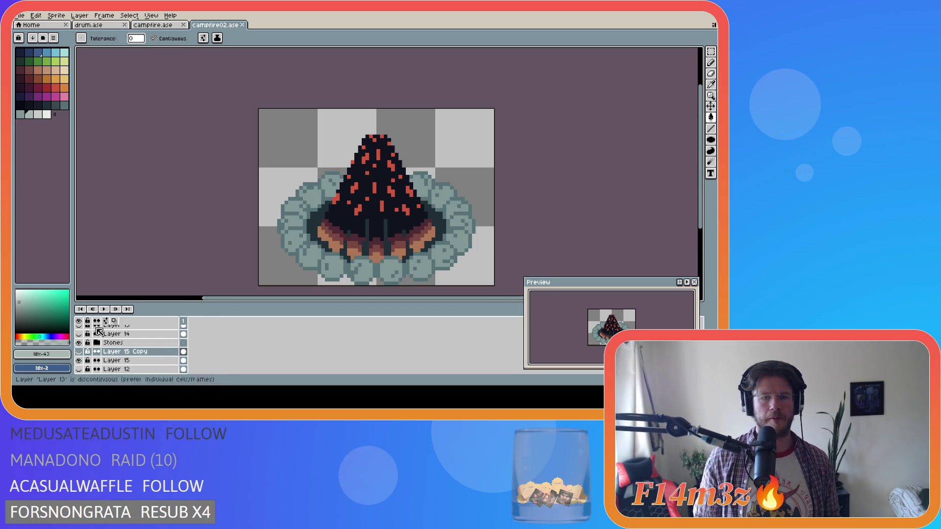
{"action": "left_click", "coordinate": [22, 15]}
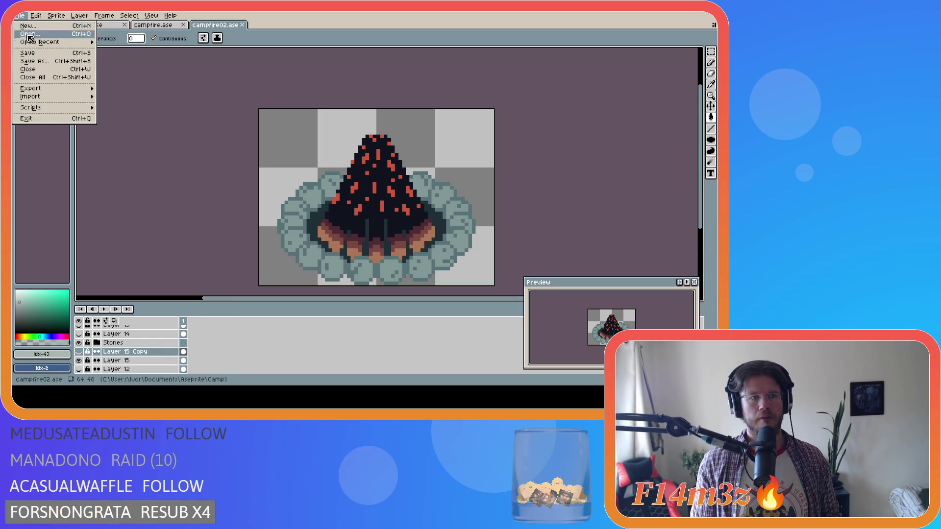
Step: Export the sprite to Final\sp_campfire_lit.png at 100% with visible layers and all frames
{"action": "mouse_move", "coordinate": [69, 90]}
{"action": "left_click", "coordinate": [118, 92]}
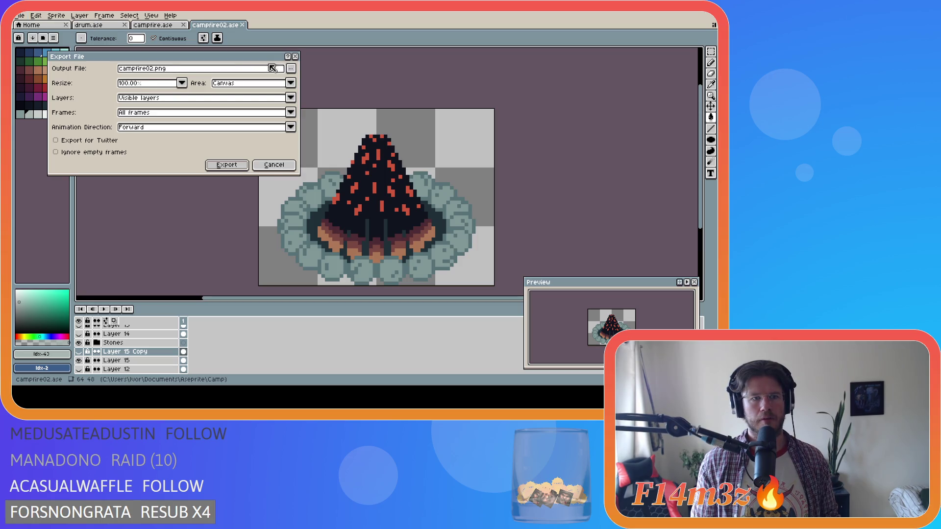
{"action": "left_click", "coordinate": [291, 69]}
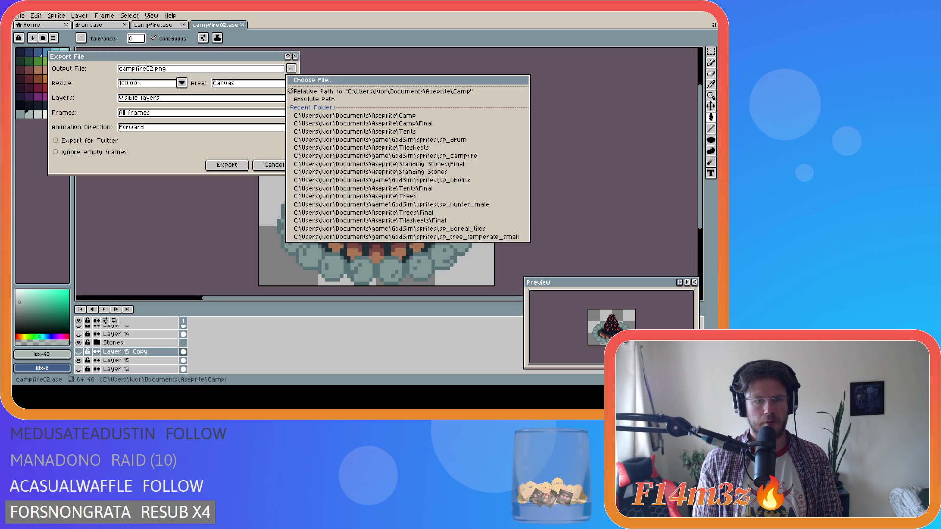
{"action": "left_click", "coordinate": [362, 123]}
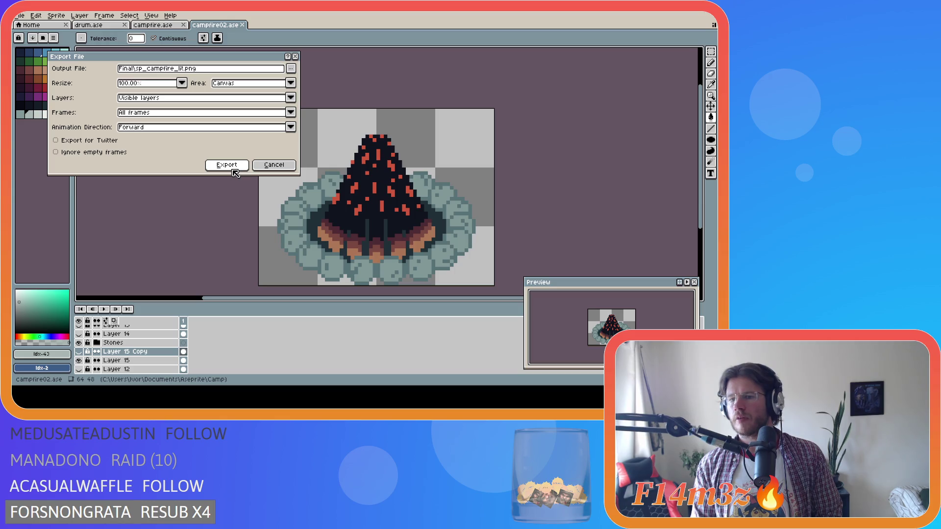
{"action": "left_click", "coordinate": [235, 171]}
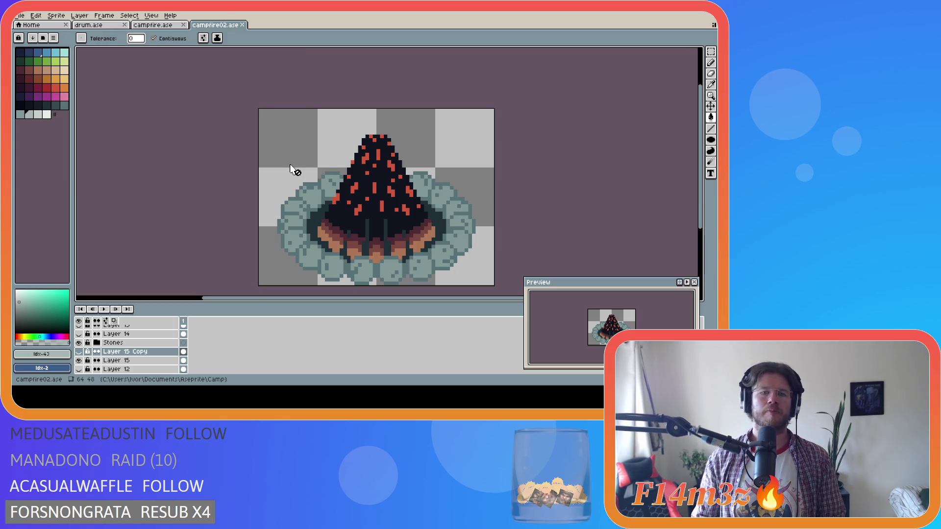
Step: Select the Firewood layer and nudge it with the Move tool, undoing the last pixel shift
{"action": "scroll", "coordinate": [123, 343], "scroll_direction": "down", "scroll_amount": 6}
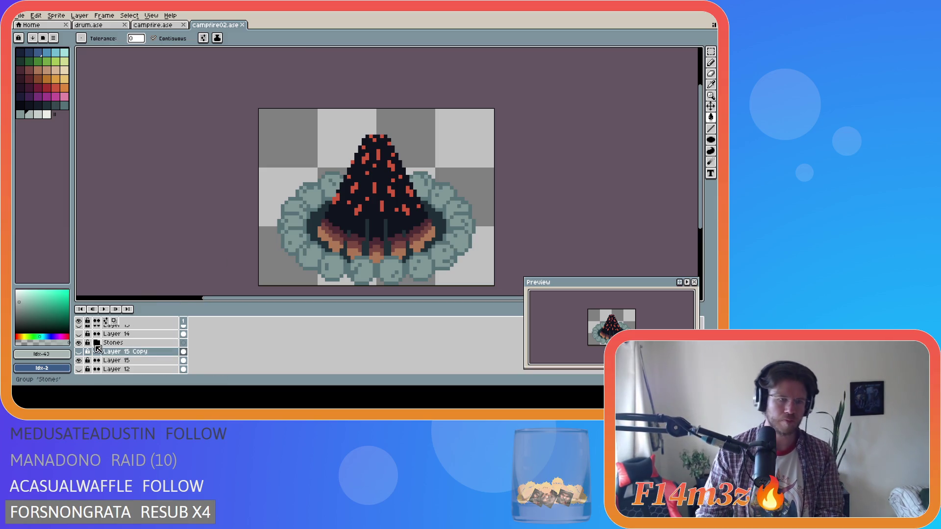
{"action": "left_click", "coordinate": [153, 343]}
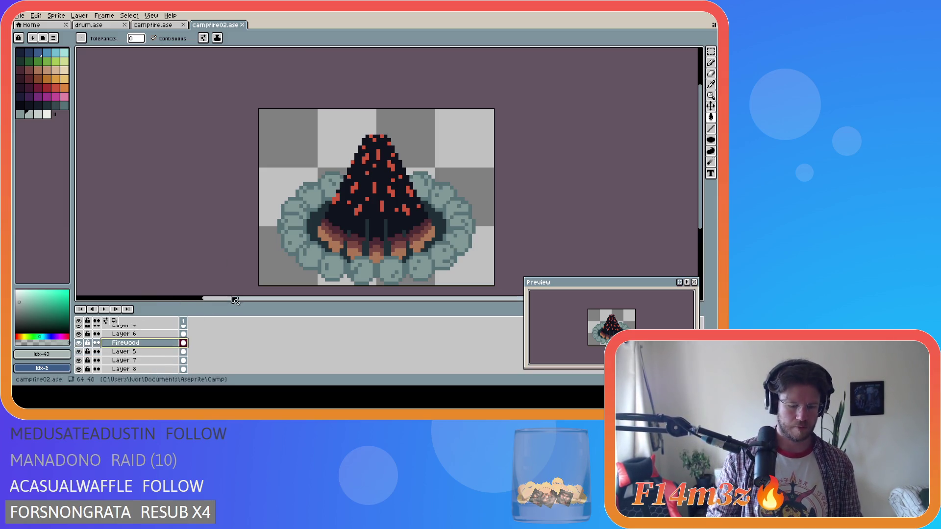
{"action": "key", "text": "v"}
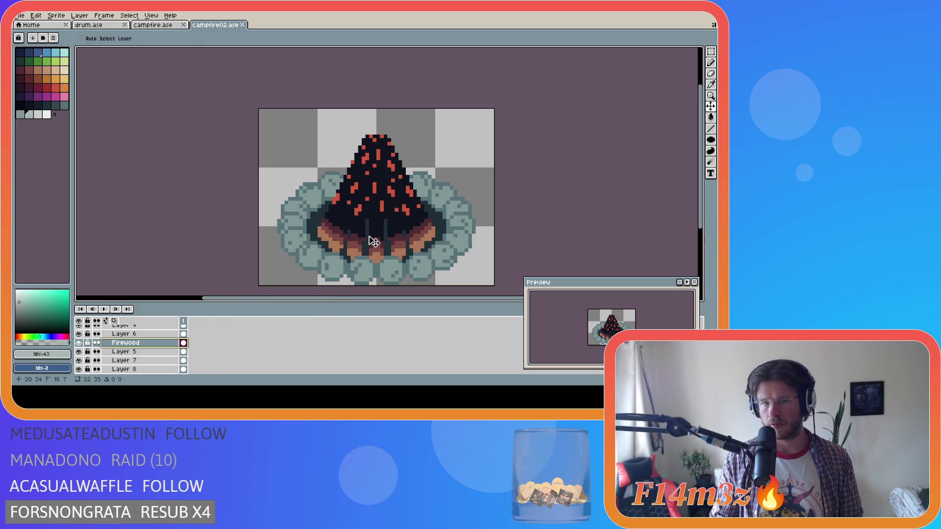
{"action": "left_click_drag", "start_coordinate": [374, 242], "coordinate": [373, 238]}
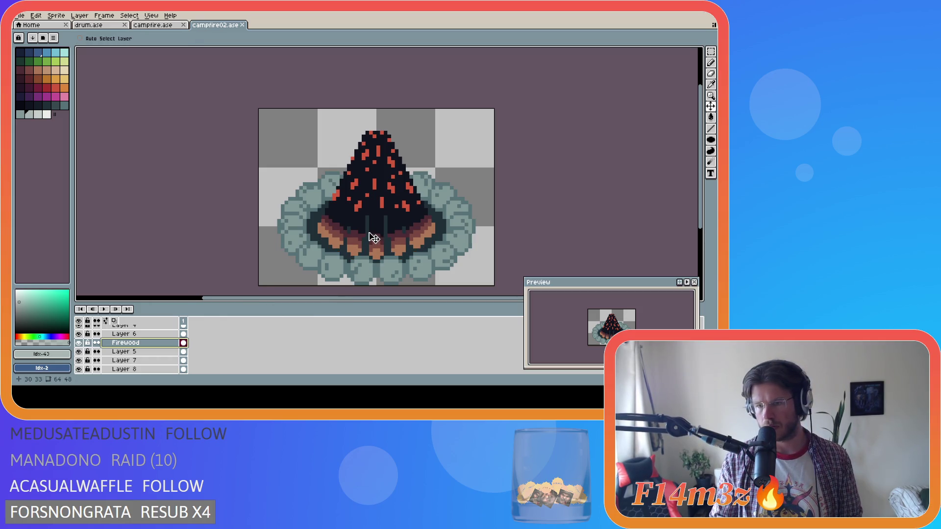
{"action": "key", "text": "ctrl"}
{"action": "left_click_drag", "start_coordinate": [374, 238], "coordinate": [373, 236]}
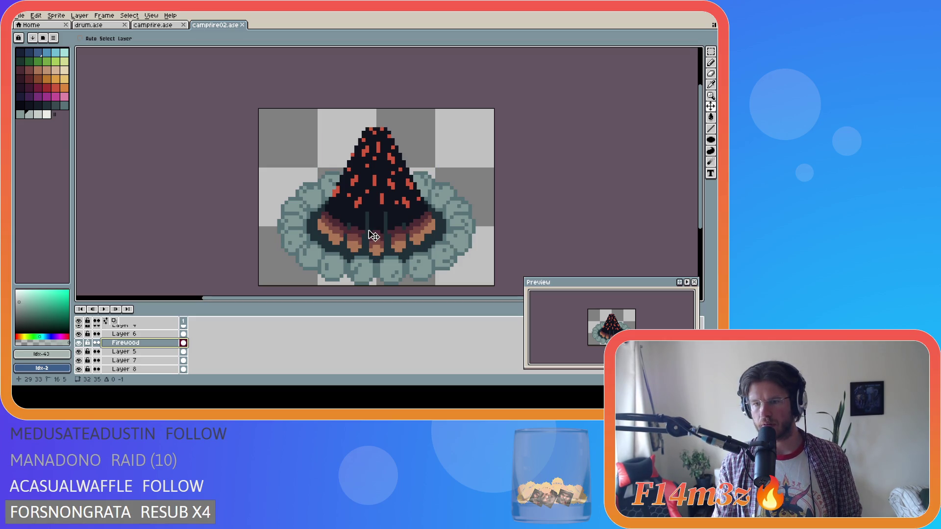
{"action": "key", "text": "ctrl"}
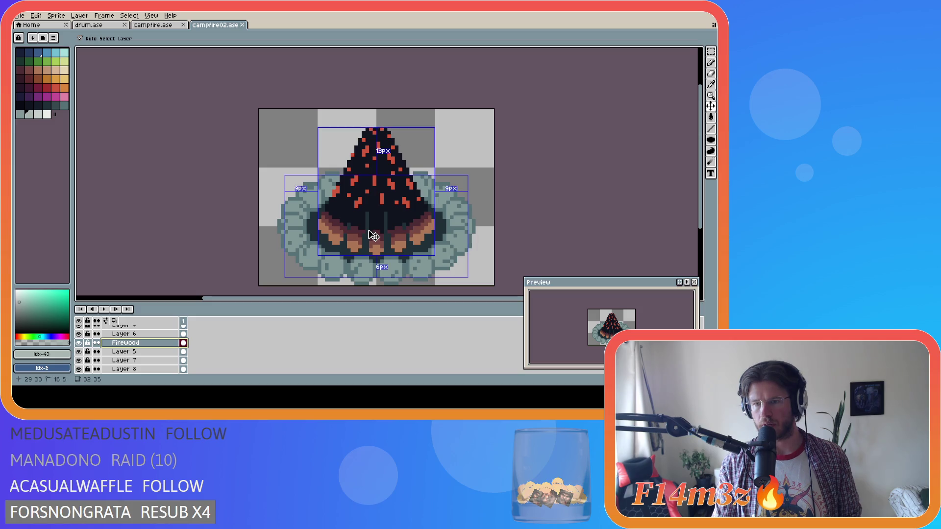
{"action": "key", "text": "ctrl+z"}
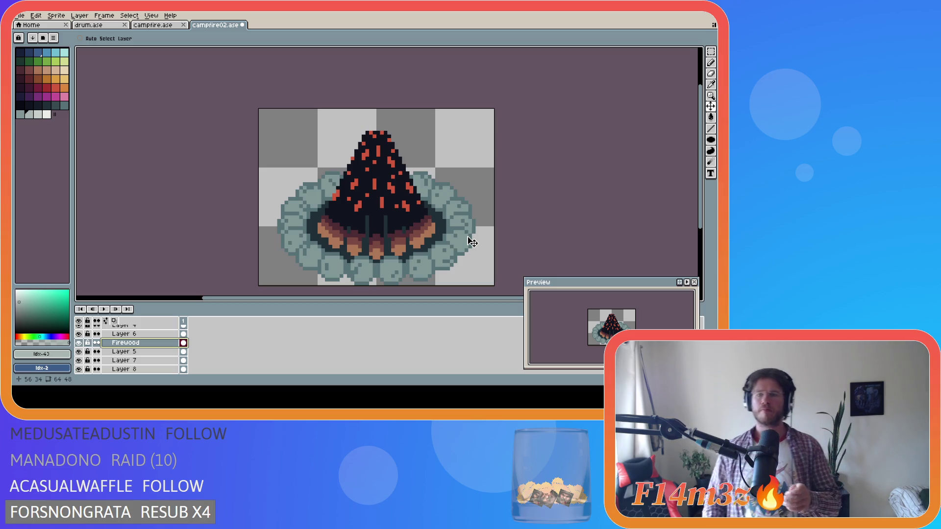
Step: Move the fire and firewood one pixel lower and save campfire02.ase
{"action": "key", "text": "ctrl"}
{"action": "key", "text": "ctrl+s"}
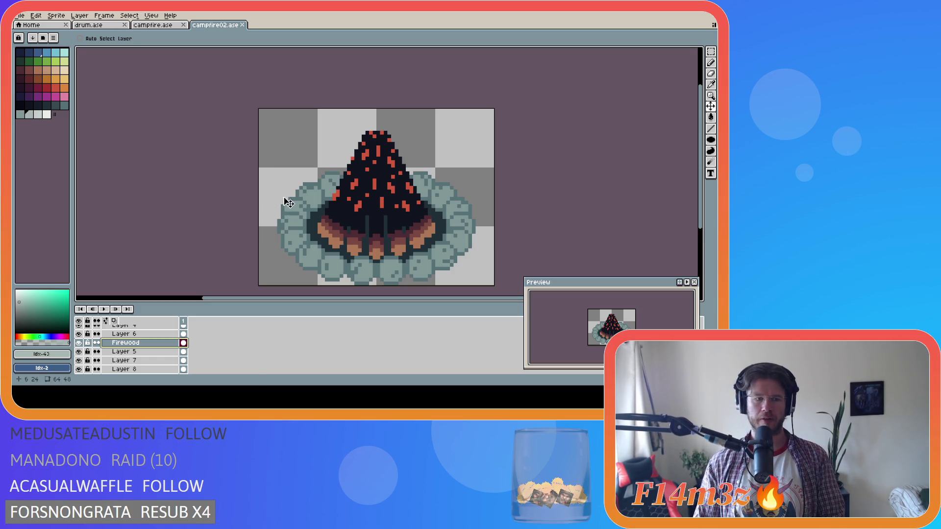
{"action": "left_click_drag", "start_coordinate": [360, 220], "coordinate": [360, 224]}
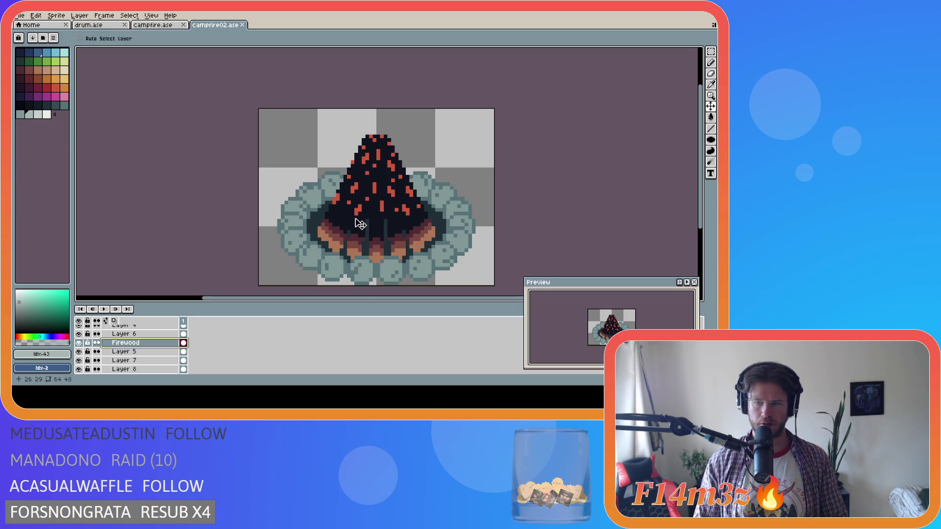
{"action": "key", "text": "ctrl+z"}
{"action": "left_click_drag", "start_coordinate": [361, 224], "coordinate": [362, 233]}
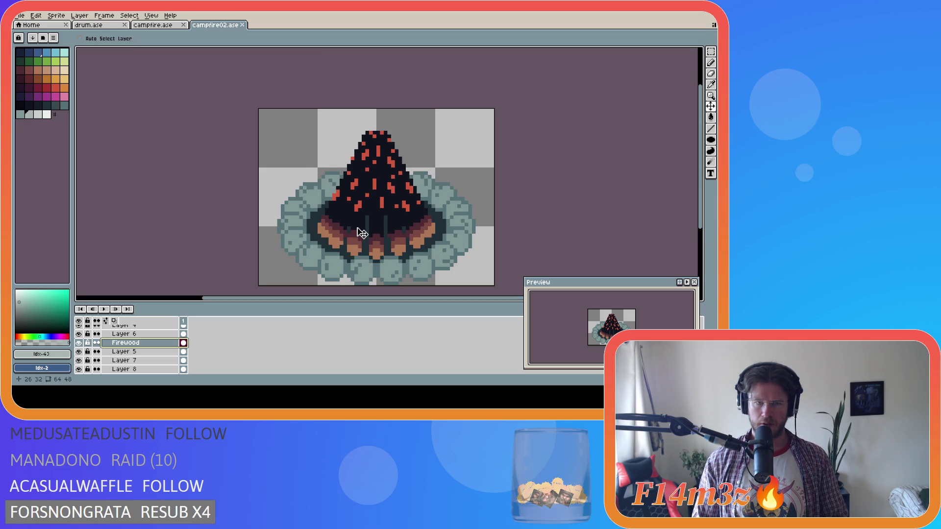
{"action": "key", "text": "ctrl+s"}
{"action": "left_click", "coordinate": [19, 16]}
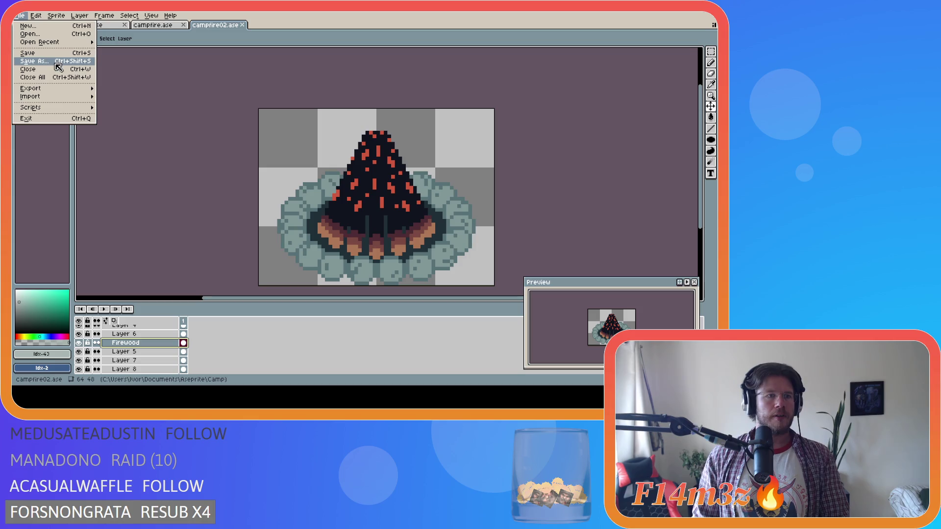
Step: Export the sprite as sp_campfire_lit.png into the sp_campfire folder, then hide the Firewood layer
{"action": "mouse_move", "coordinate": [55, 93]}
{"action": "left_click", "coordinate": [186, 91]}
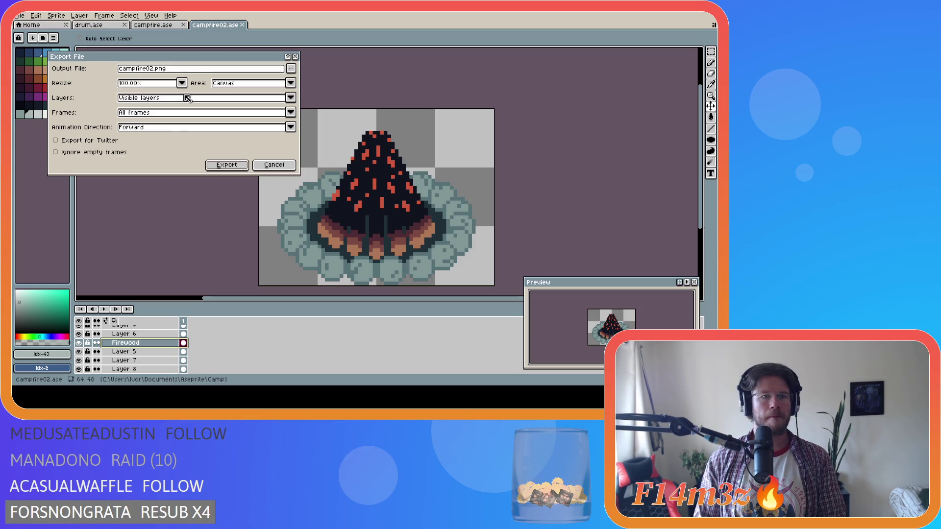
{"action": "left_click", "coordinate": [291, 68]}
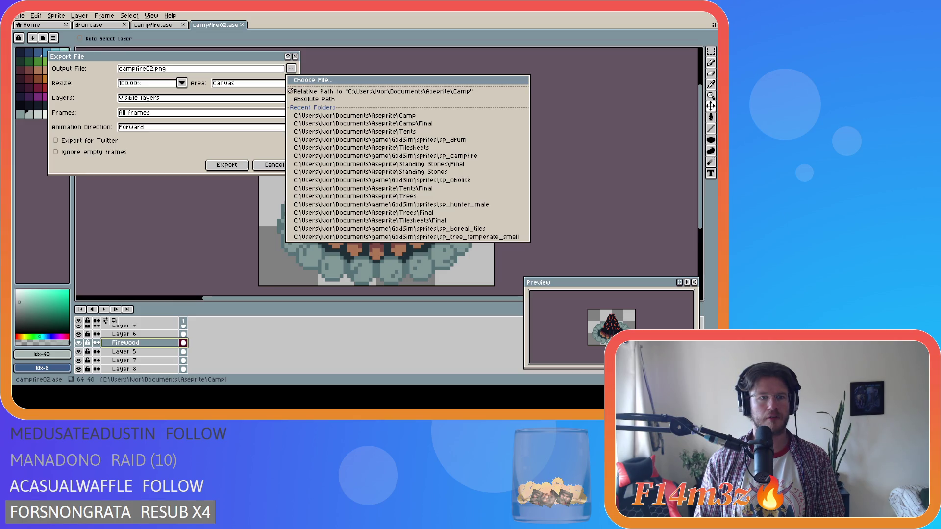
{"action": "left_click", "coordinate": [384, 156]}
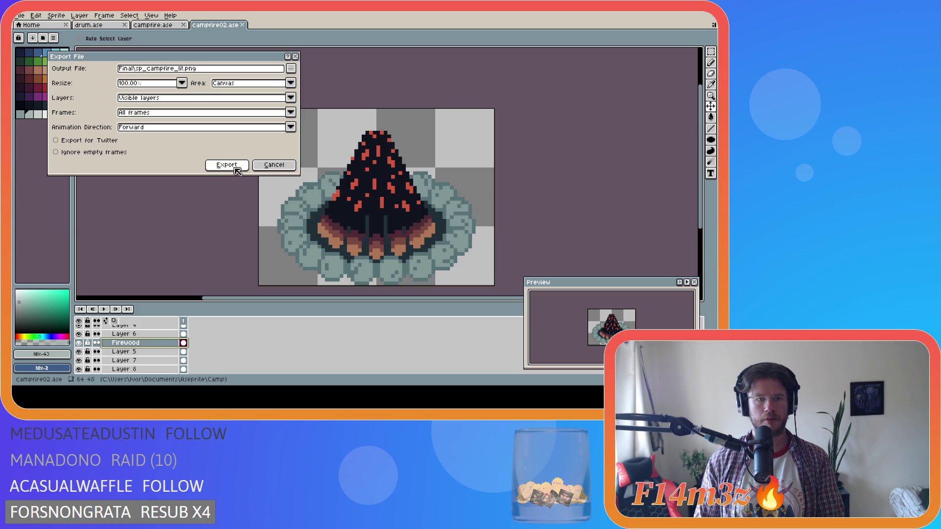
{"action": "left_click", "coordinate": [228, 166]}
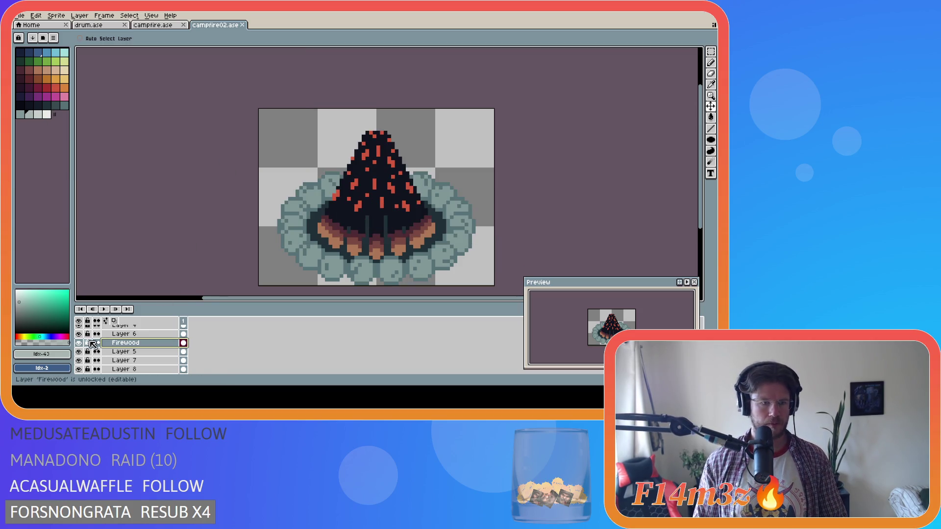
{"action": "left_click", "coordinate": [79, 342]}
Step: Show Layer 15 Copy and export the unlit fire pit as sp_campfire_out.png
{"action": "scroll", "coordinate": [91, 351], "scroll_direction": "up", "scroll_amount": 5}
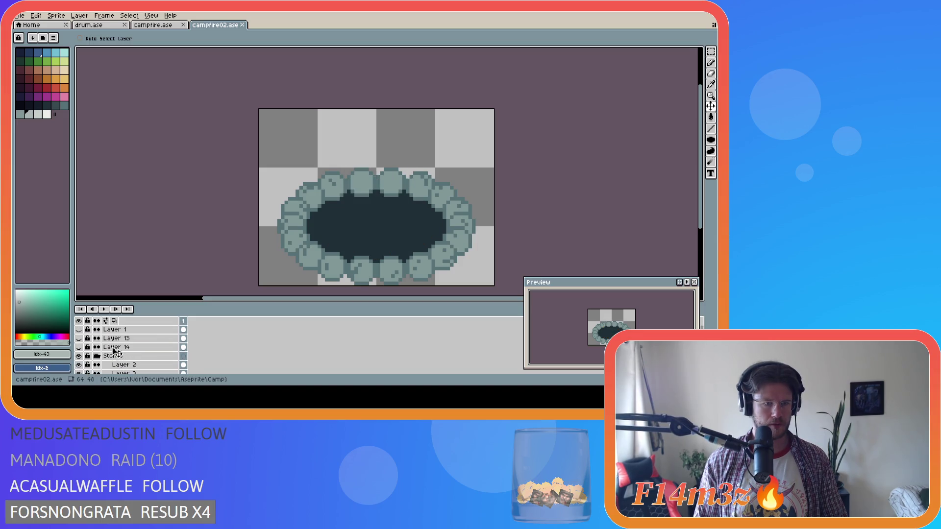
{"action": "scroll", "coordinate": [97, 358], "scroll_direction": "down", "scroll_amount": 1}
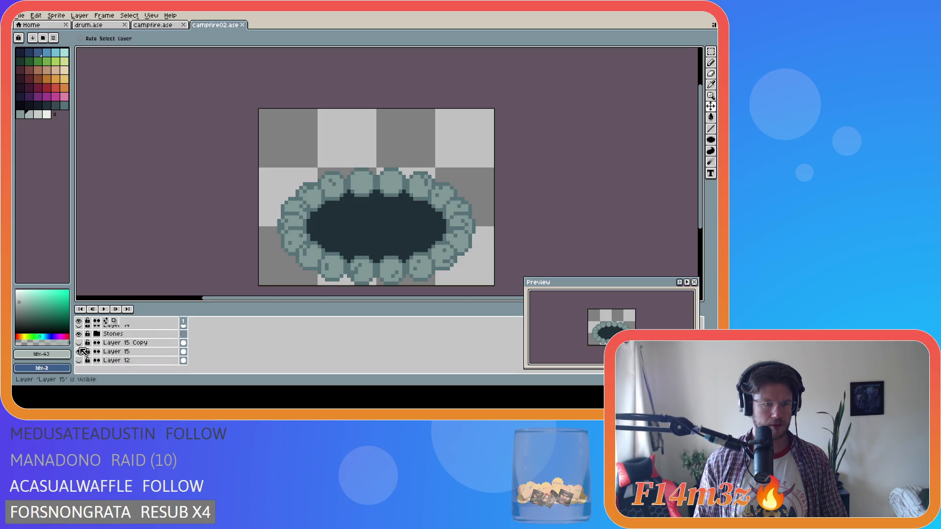
{"action": "left_click", "coordinate": [79, 342]}
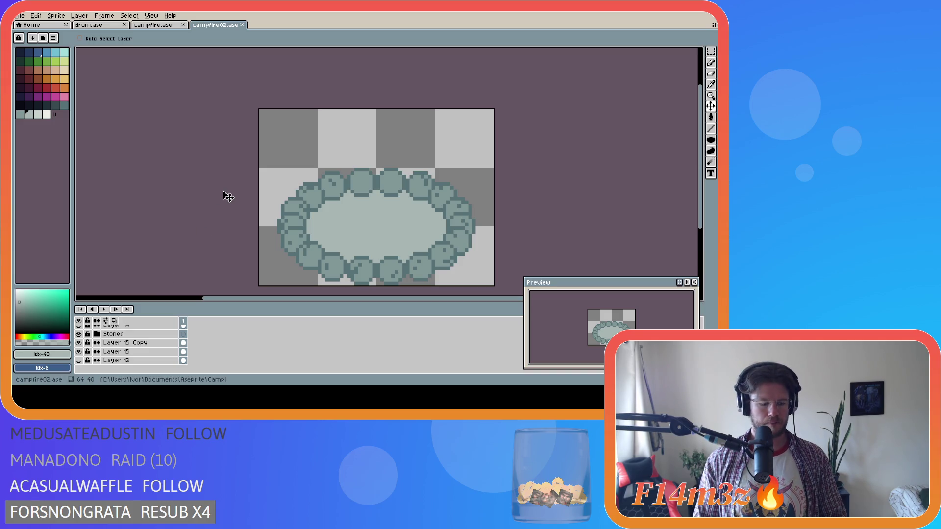
{"action": "key", "text": "ctrl+alt+shift+s"}
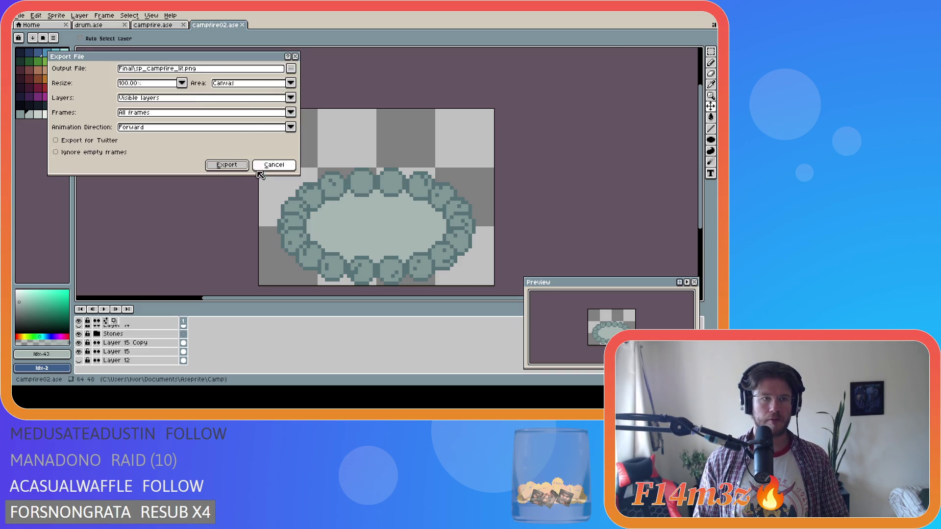
{"action": "left_click", "coordinate": [291, 68]}
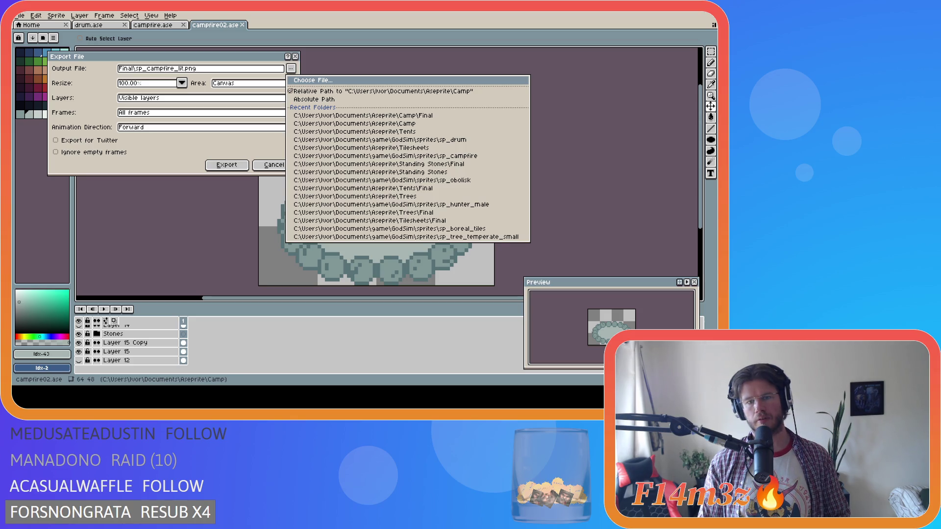
{"action": "key", "text": "Escape"}
{"action": "key", "text": "BackSpace"}
{"action": "key", "text": "BackSpace"}
{"action": "key", "text": "BackSpace"}
{"action": "type", "text": "out"}
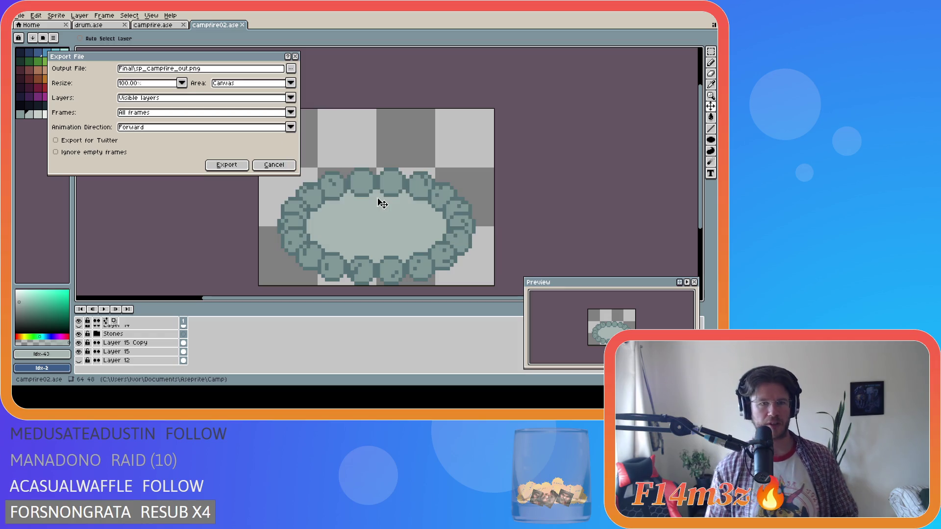
{"action": "left_click", "coordinate": [226, 165]}
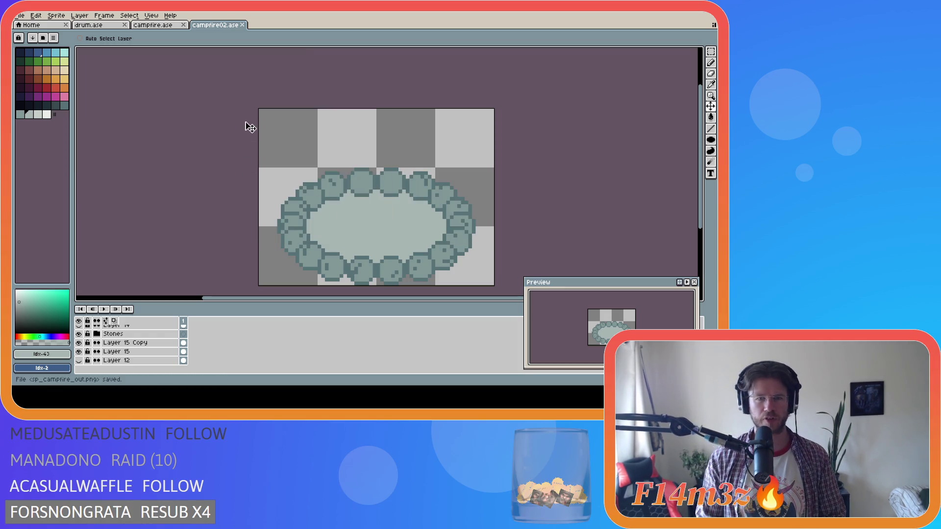
Step: Save campfire02.ase and switch back to GameMaker
{"action": "key", "text": "ctrl+s"}
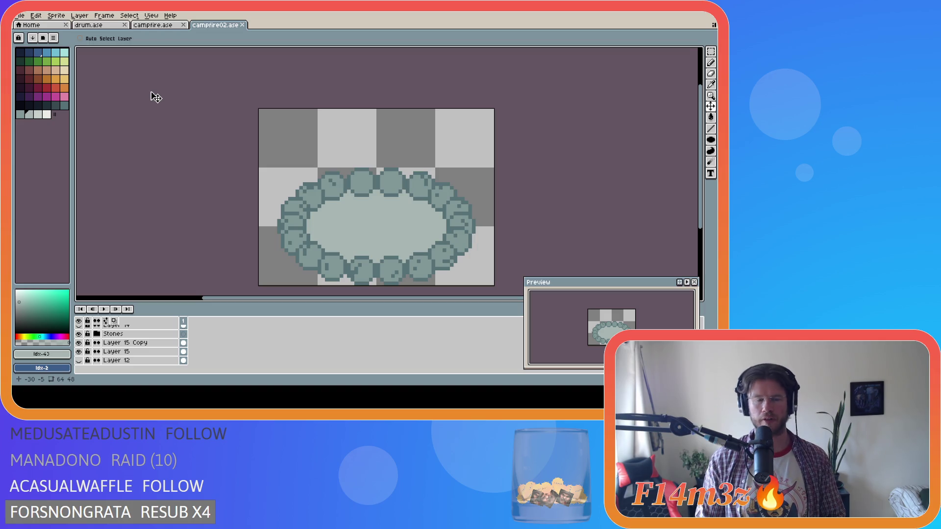
{"action": "key", "text": "ctrl+s"}
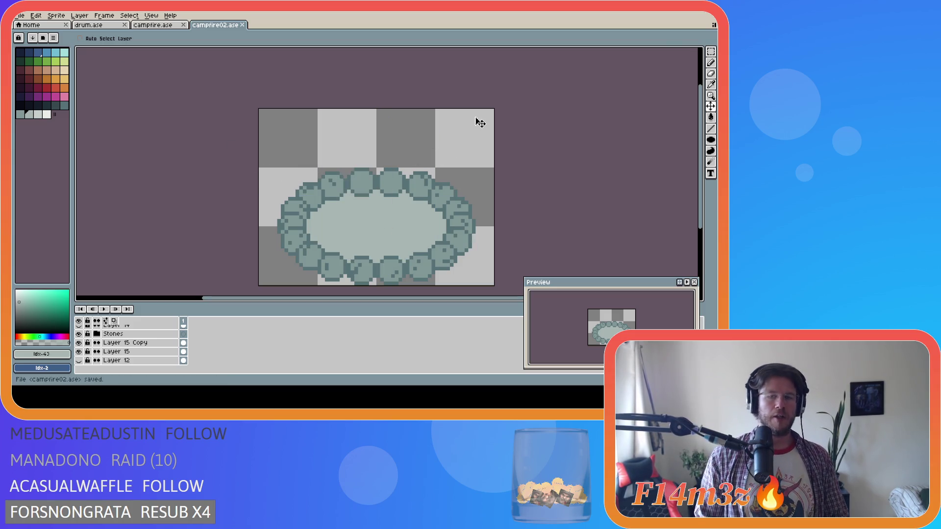
{"action": "key", "text": "alt+Tab"}
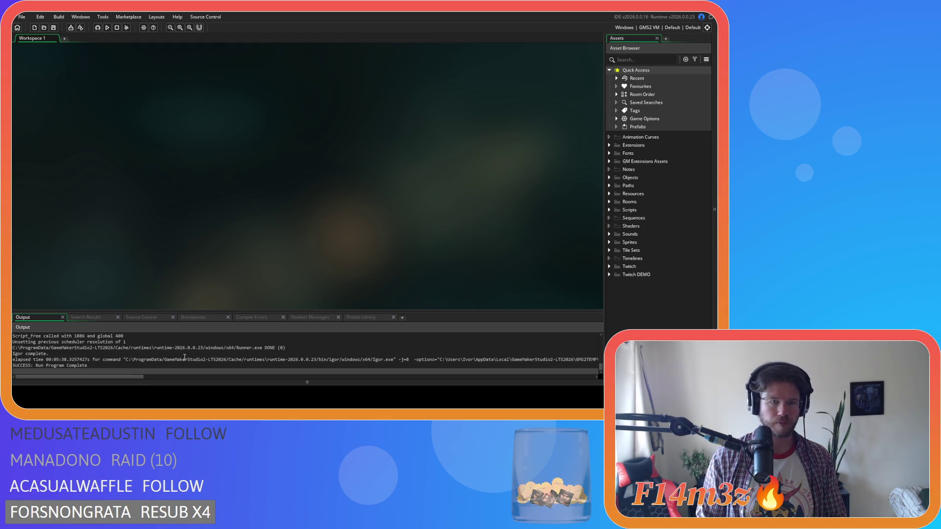
Step: Open sp_campfire under Sprites > Constructs and import sp_campfire_out.png as its 64×48 image
{"action": "left_click", "coordinate": [609, 243]}
{"action": "scroll", "coordinate": [647, 258], "scroll_direction": "down", "scroll_amount": 2}
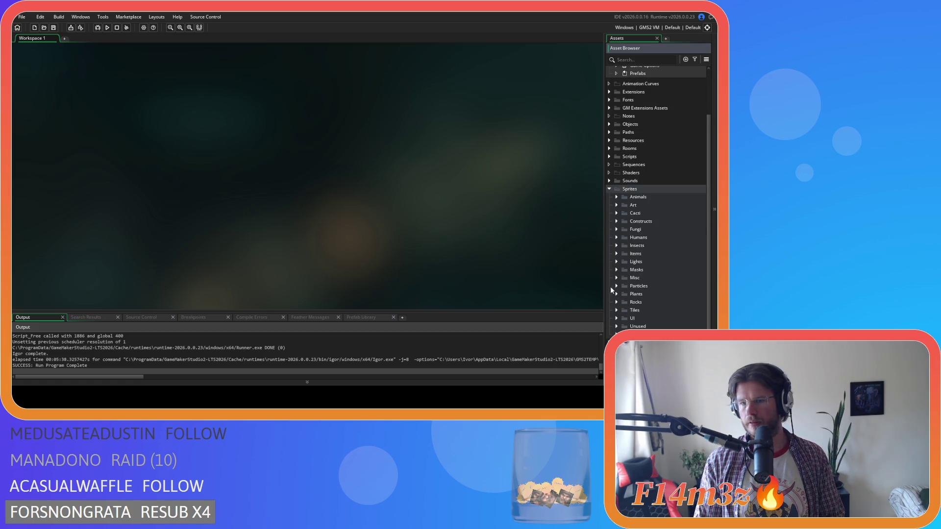
{"action": "left_click", "coordinate": [616, 221]}
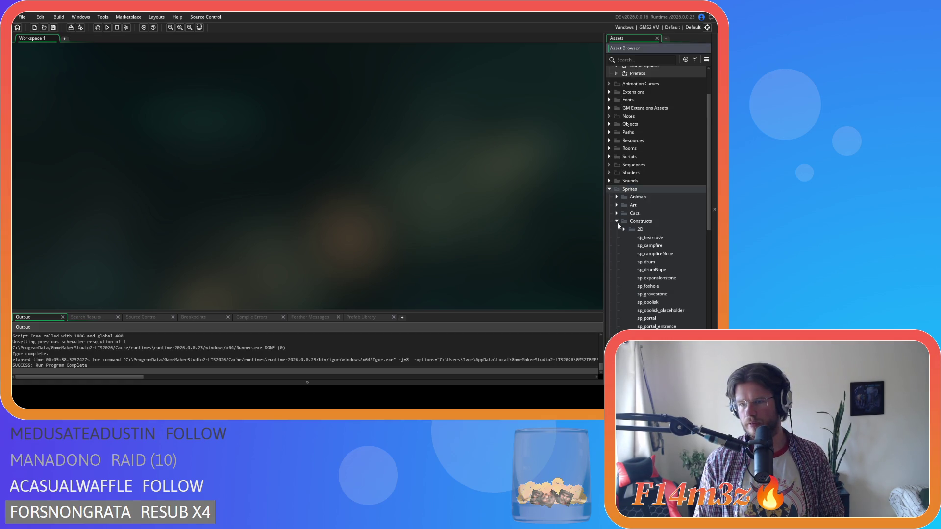
{"action": "scroll", "coordinate": [652, 235], "scroll_direction": "down", "scroll_amount": 3}
{"action": "double_click", "coordinate": [651, 170]}
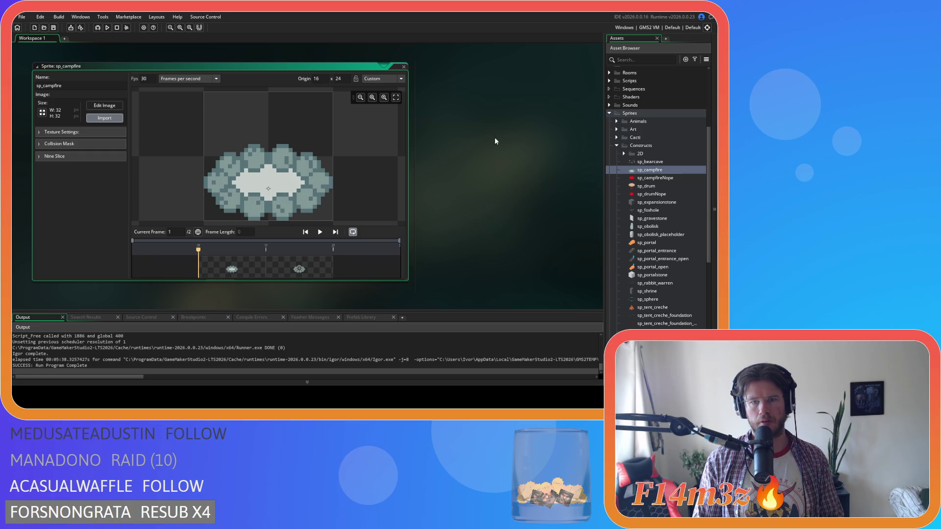
{"action": "left_click", "coordinate": [382, 212]}
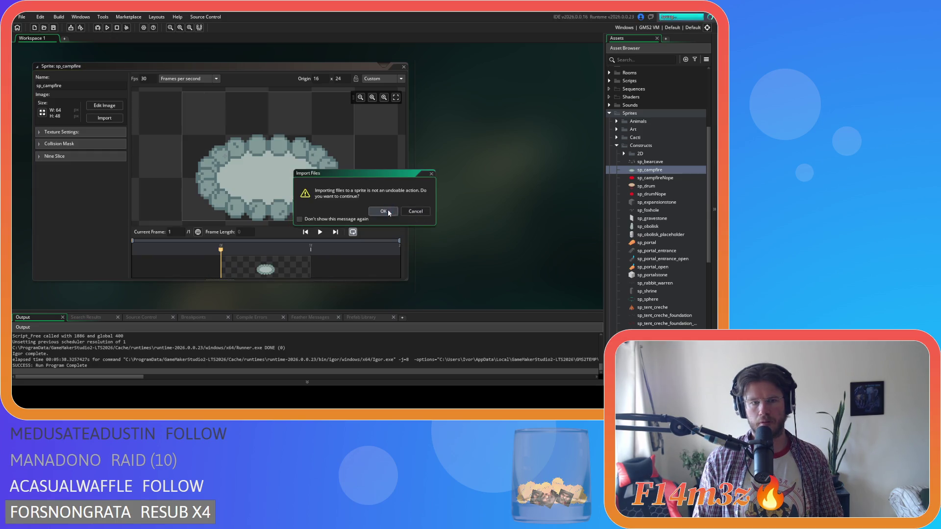
Step: Import sp_campfire_lit.png as a second frame in the image editor, then close the editor
{"action": "left_click", "coordinate": [105, 106]}
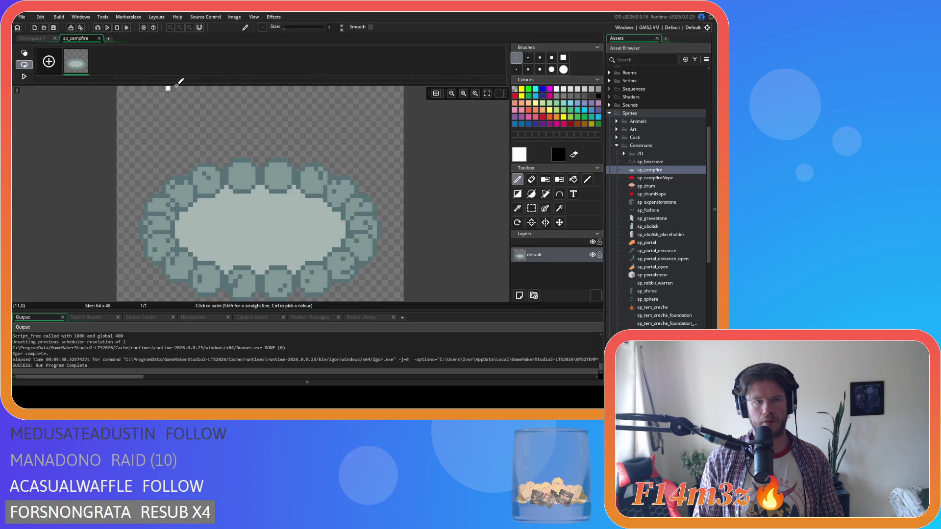
{"action": "left_click", "coordinate": [235, 17]}
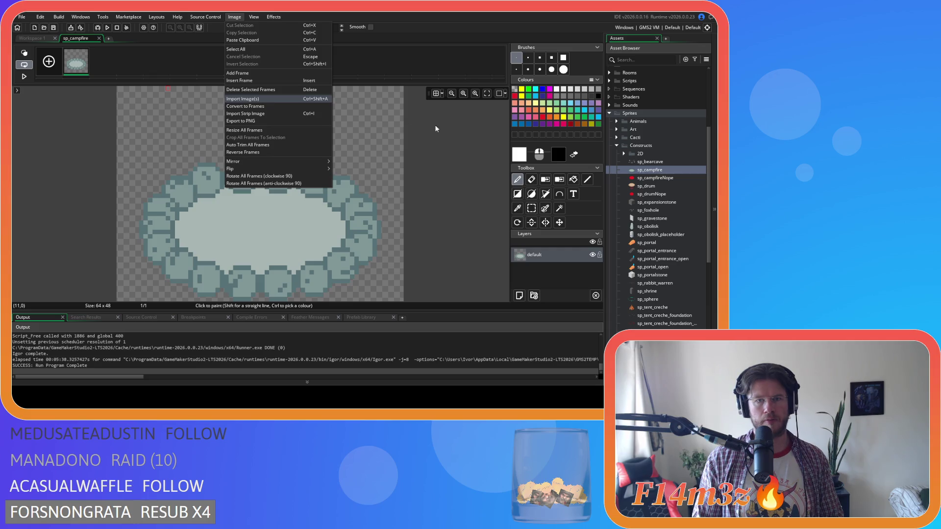
{"action": "left_click", "coordinate": [109, 72]}
{"action": "left_click", "coordinate": [87, 65]}
{"action": "left_click", "coordinate": [100, 65]}
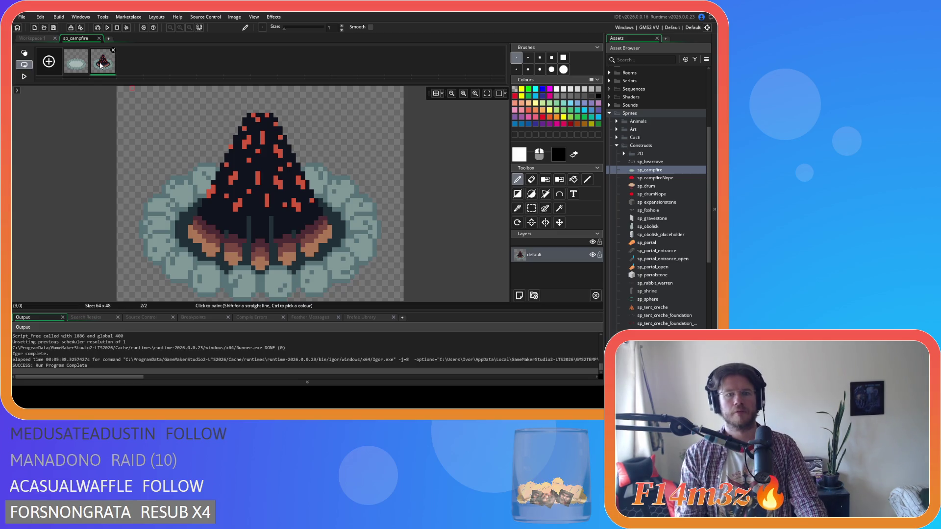
{"action": "left_click", "coordinate": [98, 39]}
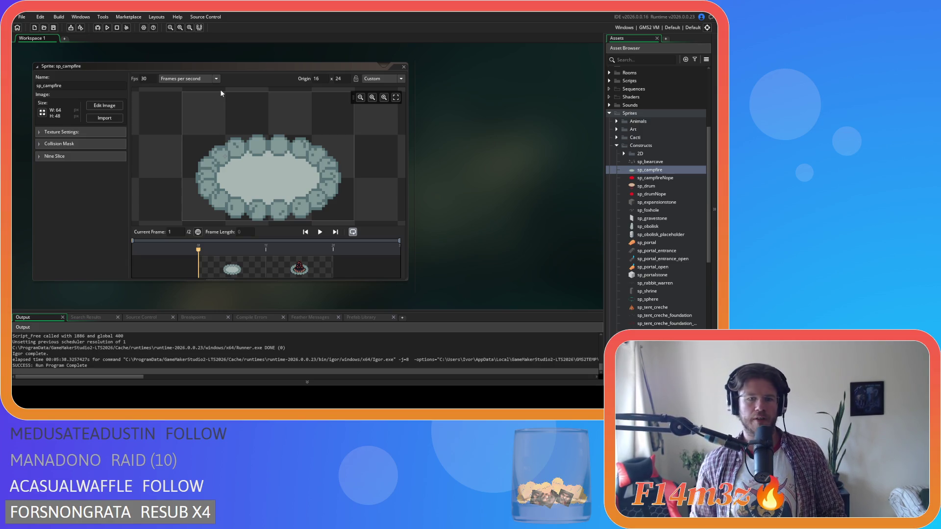
Step: Check the lit second frame, then close all open editor windows
{"action": "left_click", "coordinate": [296, 267]}
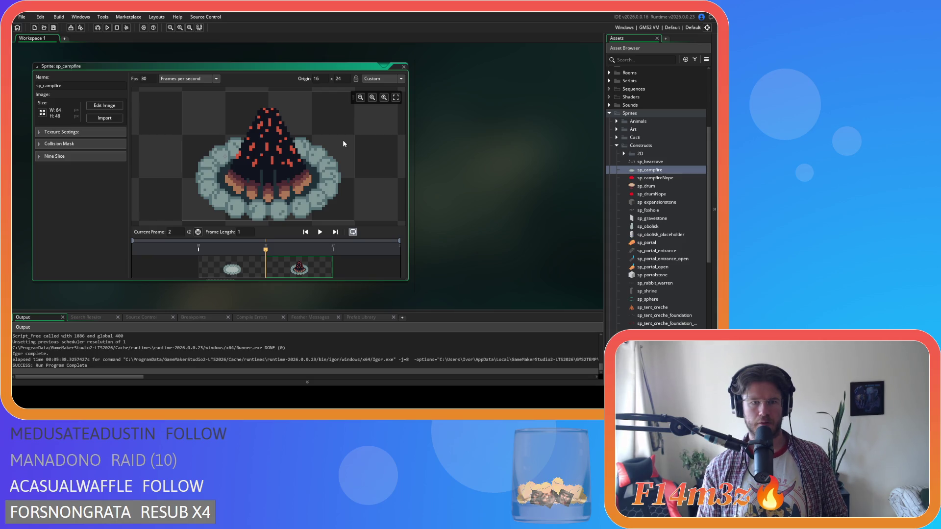
{"action": "right_click", "coordinate": [437, 132]}
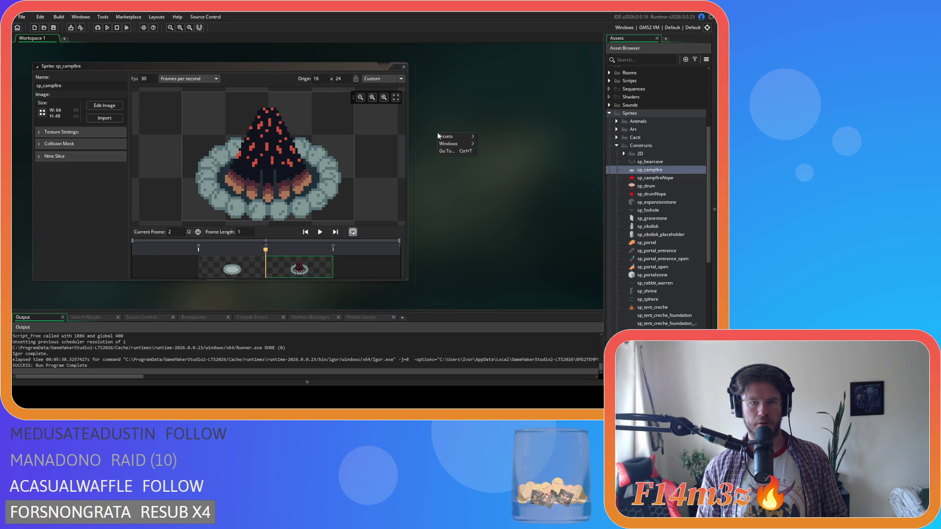
{"action": "mouse_move", "coordinate": [454, 144]}
{"action": "left_click", "coordinate": [496, 160]}
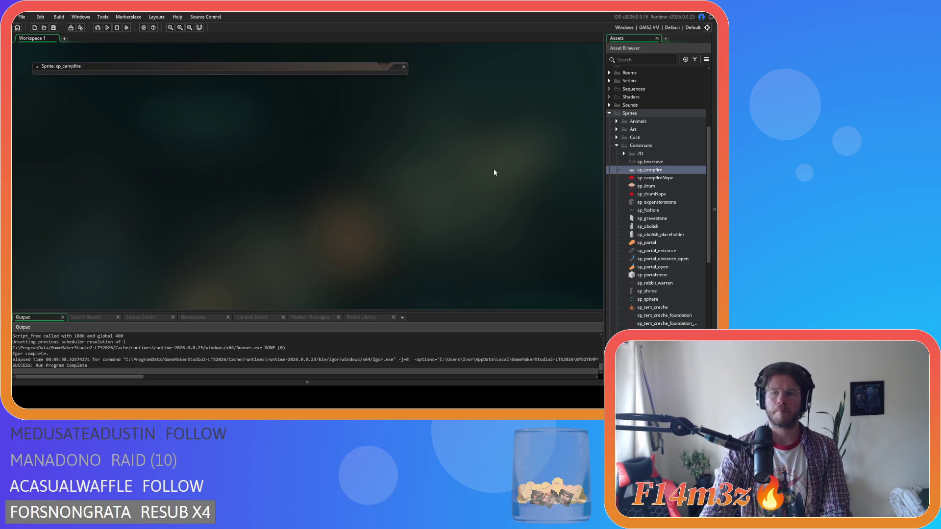
Step: Open ob_campfire from Objects > Constructs and review its collision mask options
{"action": "left_click", "coordinate": [625, 154]}
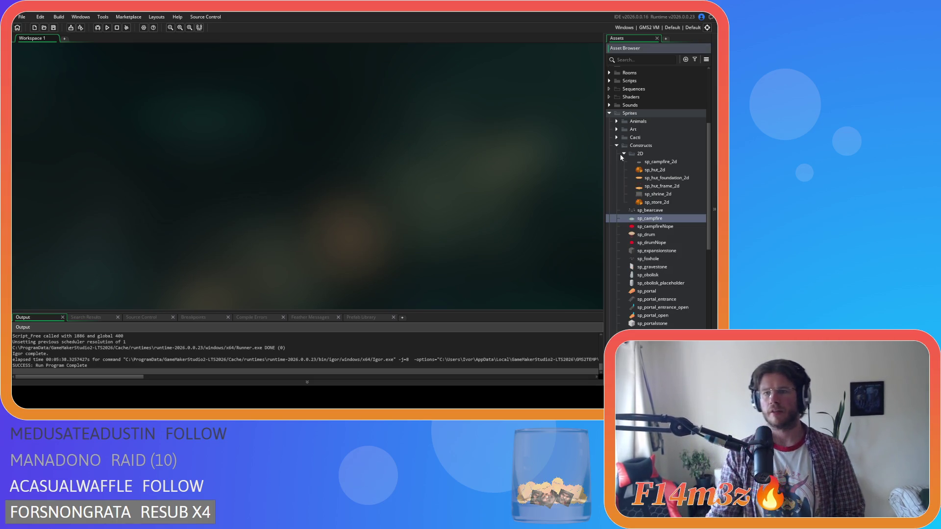
{"action": "left_click", "coordinate": [609, 105]}
{"action": "left_click", "coordinate": [609, 106]}
{"action": "scroll", "coordinate": [612, 147], "scroll_direction": "up", "scroll_amount": 5}
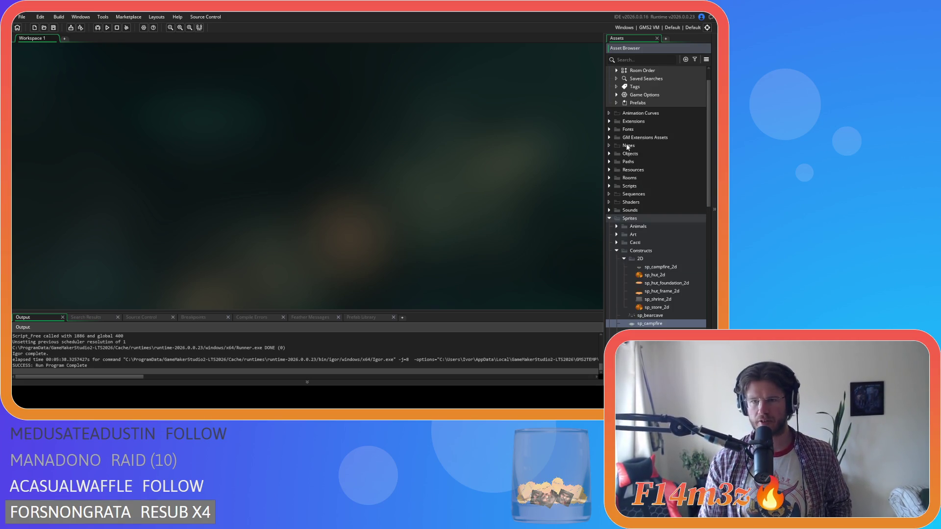
{"action": "left_click", "coordinate": [612, 153]}
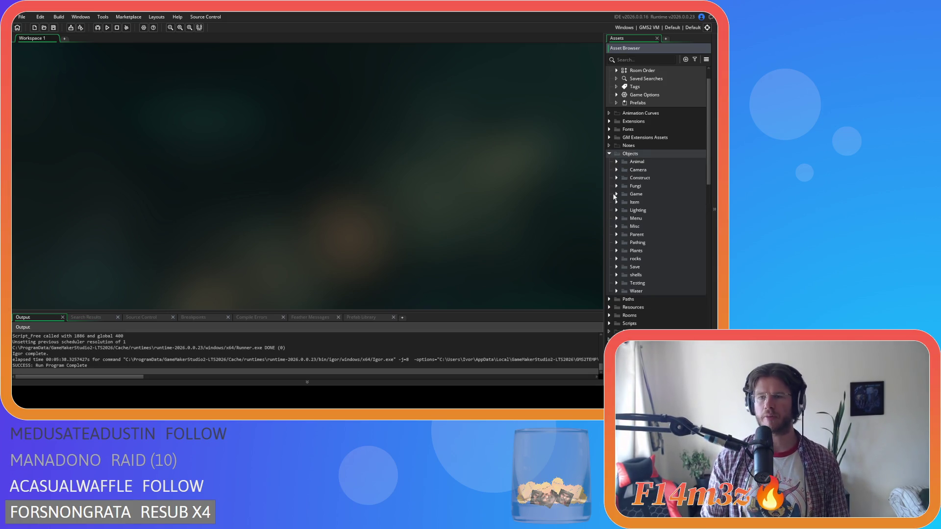
{"action": "left_click", "coordinate": [616, 178]}
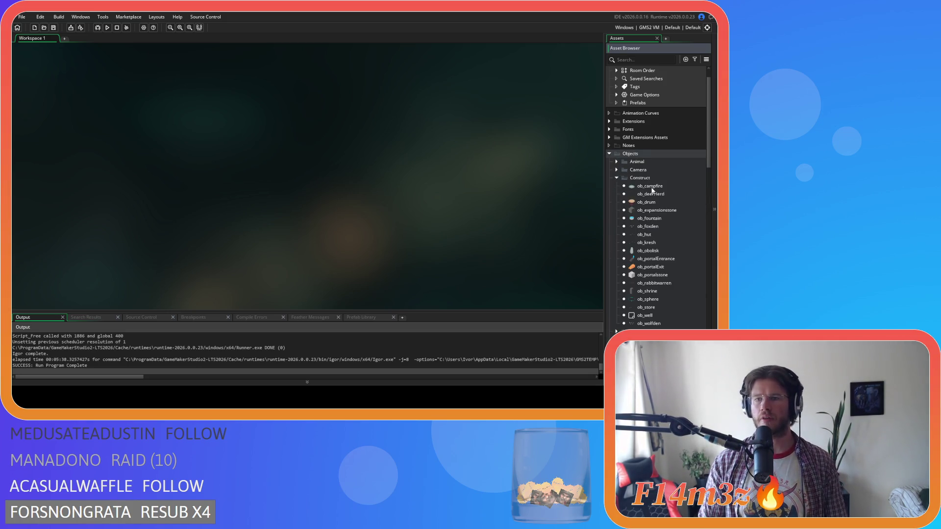
{"action": "double_click", "coordinate": [650, 186]}
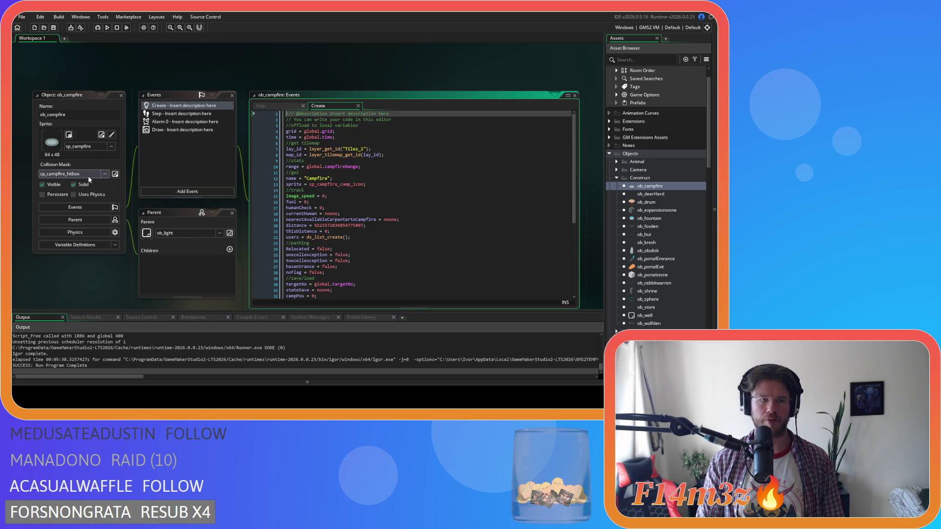
{"action": "left_click", "coordinate": [92, 176]}
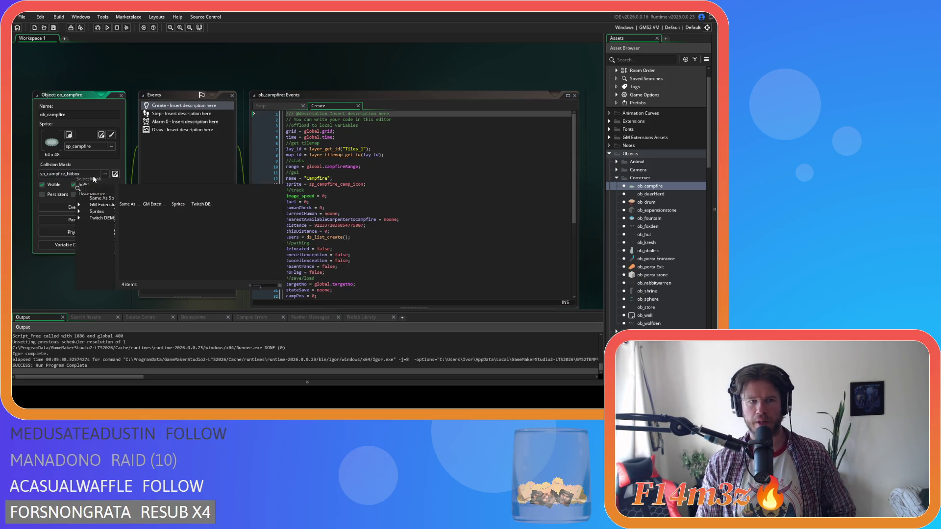
Step: Close all editor windows and collapse the Objects folder
{"action": "right_click", "coordinate": [132, 78]}
{"action": "mouse_move", "coordinate": [157, 88]}
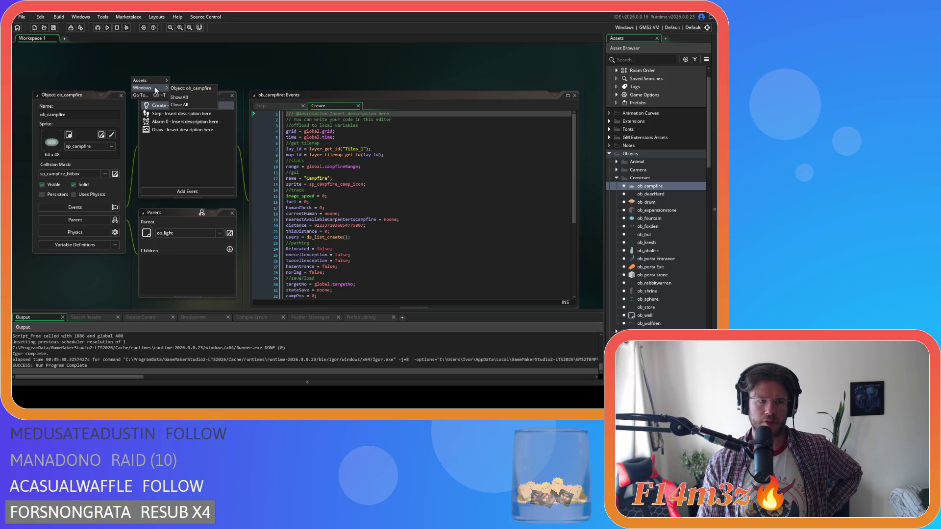
{"action": "left_click", "coordinate": [180, 104]}
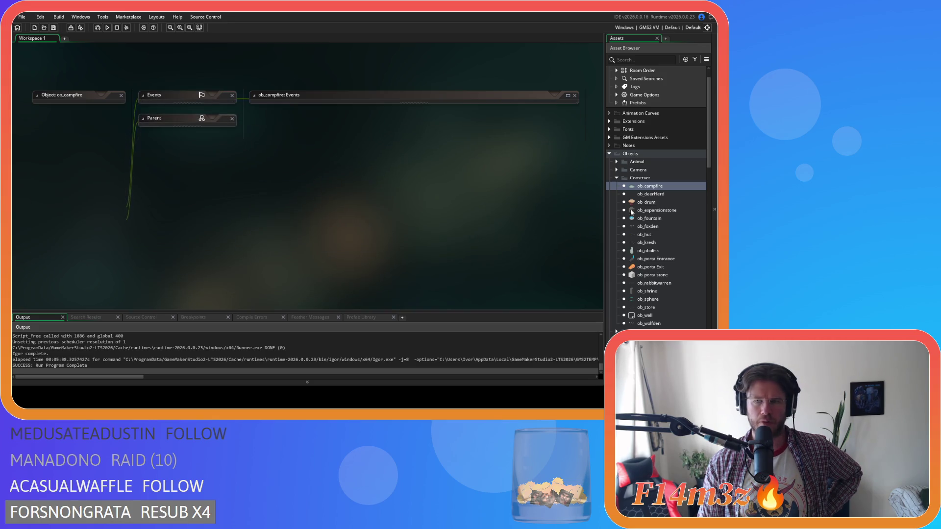
{"action": "left_click", "coordinate": [609, 154]}
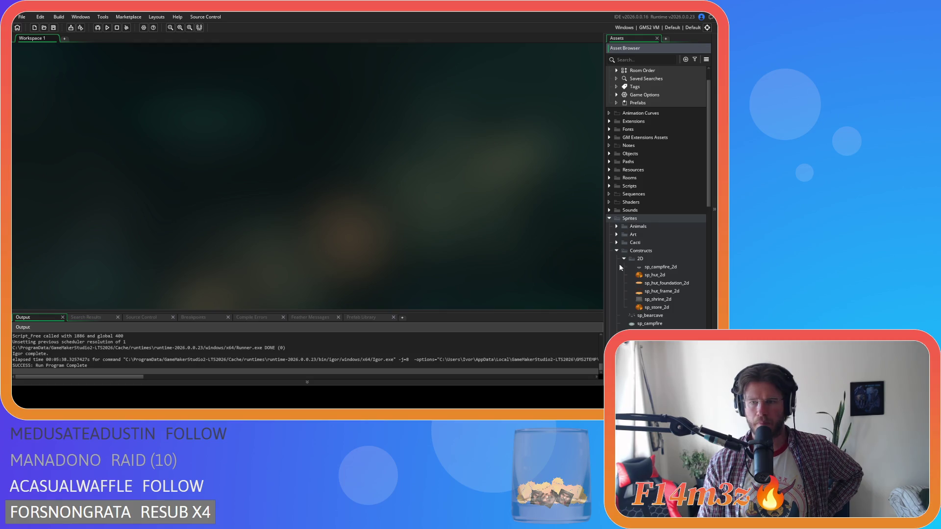
Step: Review the sp_hut_2d and sp_campMask sprites, closing each editor afterwards
{"action": "scroll", "coordinate": [622, 183], "scroll_direction": "down", "scroll_amount": 4}
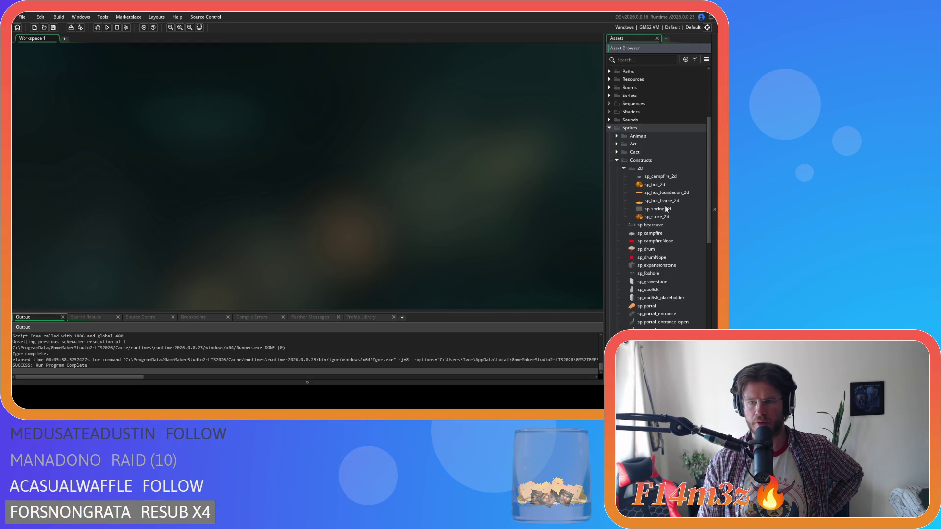
{"action": "left_click", "coordinate": [667, 185]}
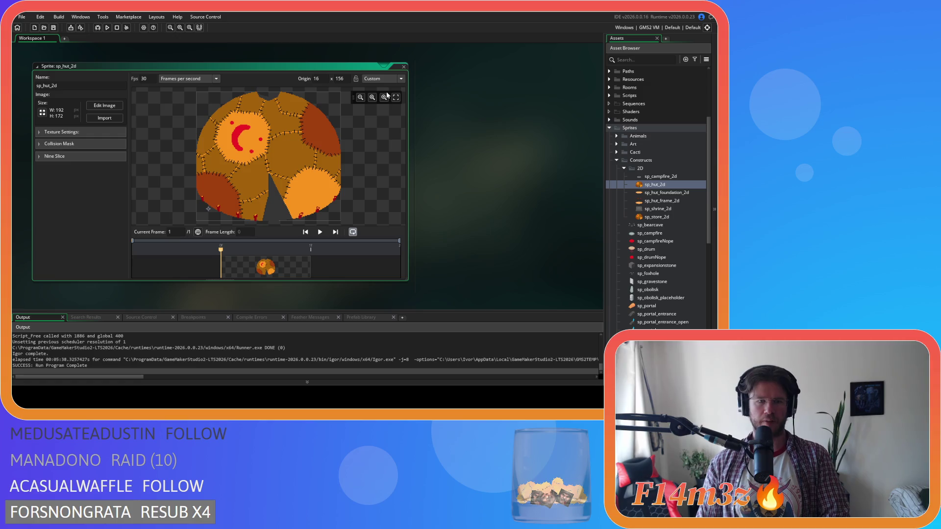
{"action": "left_click", "coordinate": [403, 67]}
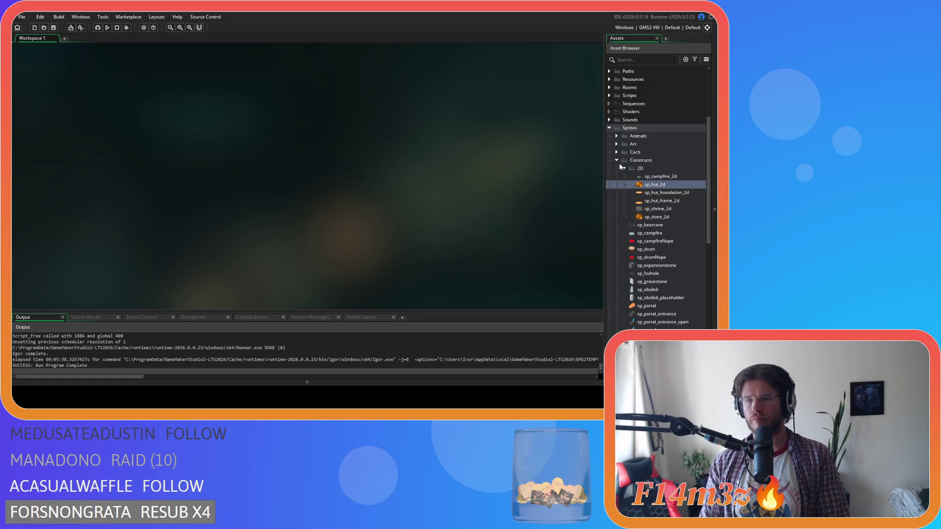
{"action": "scroll", "coordinate": [630, 205], "scroll_direction": "down", "scroll_amount": 10}
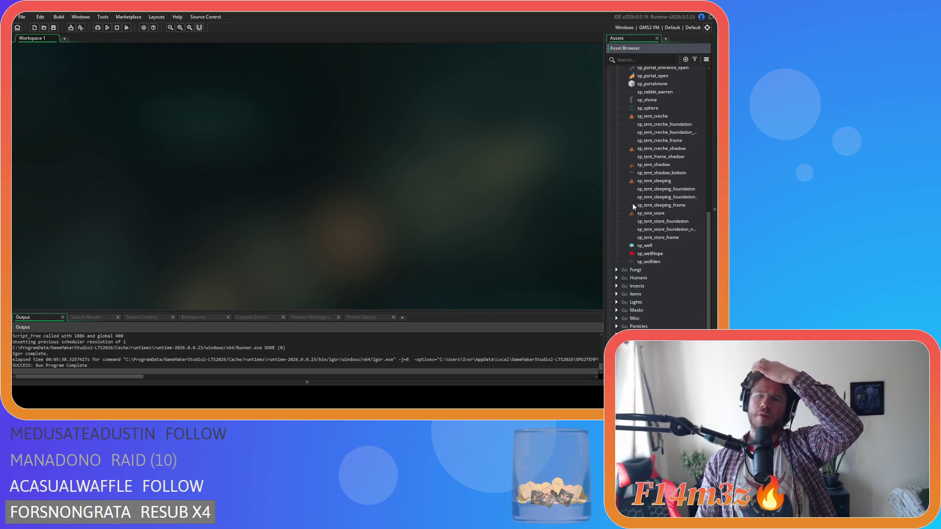
{"action": "scroll", "coordinate": [627, 196], "scroll_direction": "up", "scroll_amount": 8}
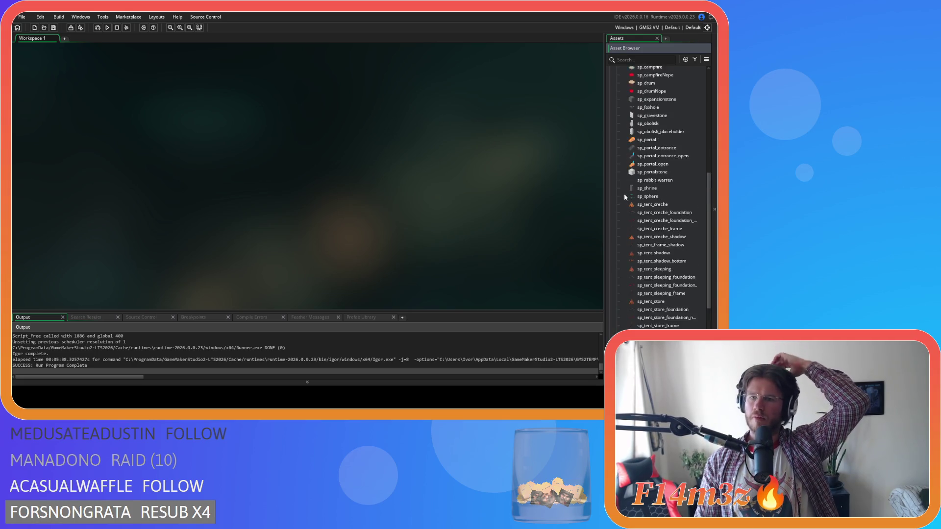
{"action": "left_click", "coordinate": [617, 146]}
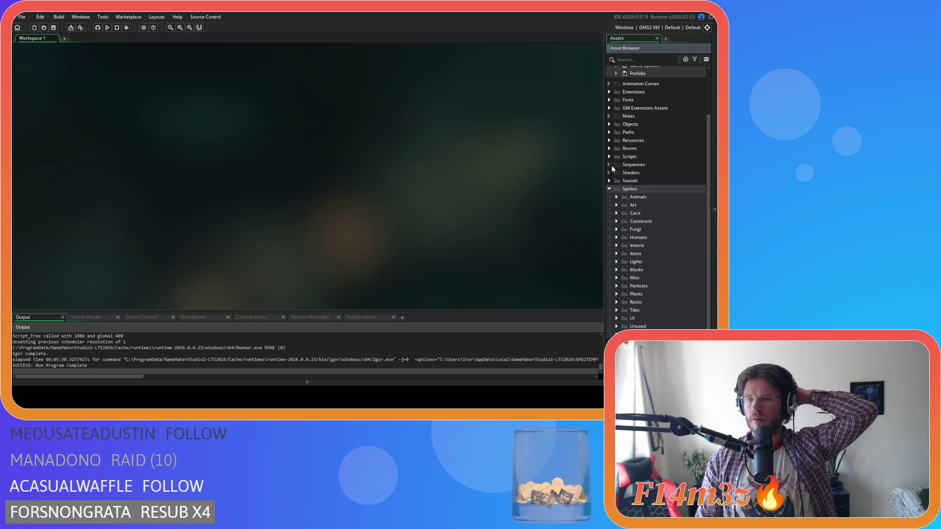
{"action": "left_click", "coordinate": [616, 270]}
{"action": "scroll", "coordinate": [618, 269], "scroll_direction": "down", "scroll_amount": 3}
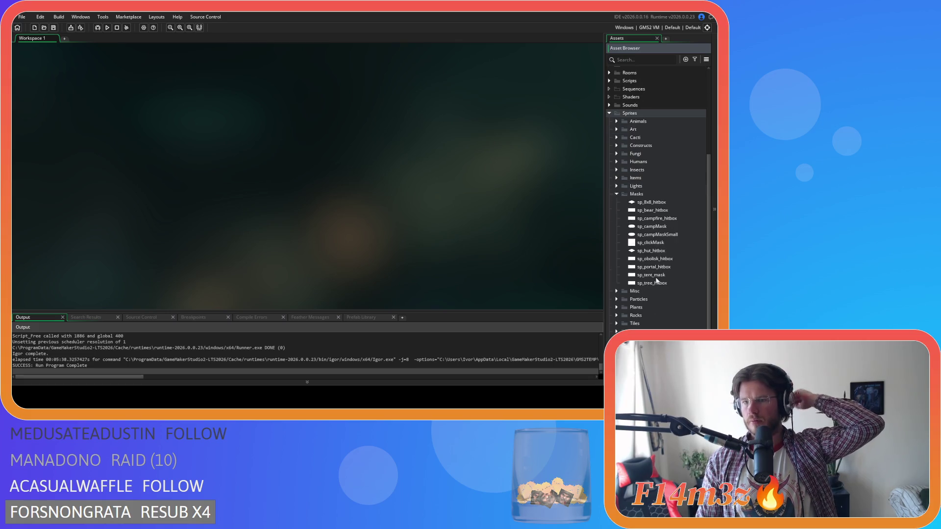
{"action": "double_click", "coordinate": [666, 227]}
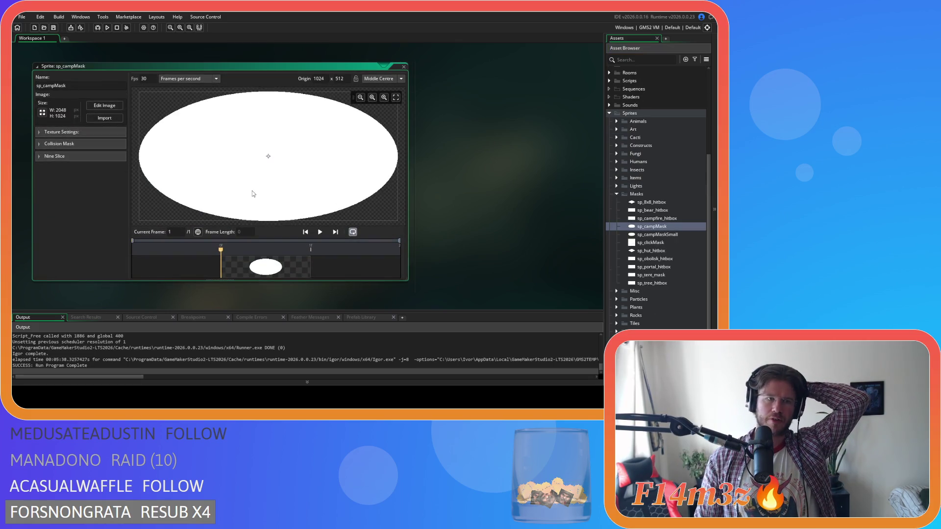
{"action": "left_click", "coordinate": [404, 67]}
Step: Open the sp_campfire_hitbox mask sprite, then reopen sp_campfire from Constructs
{"action": "double_click", "coordinate": [629, 219]}
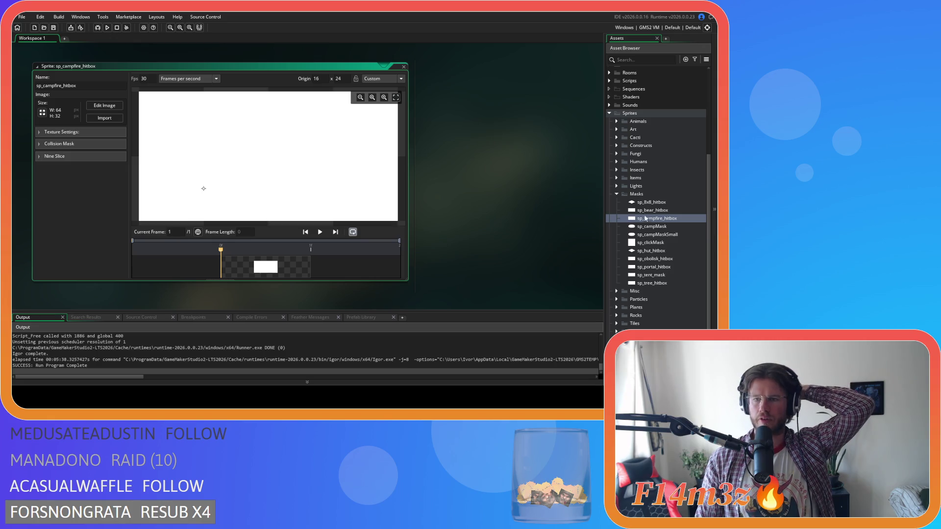
{"action": "left_click", "coordinate": [617, 193]}
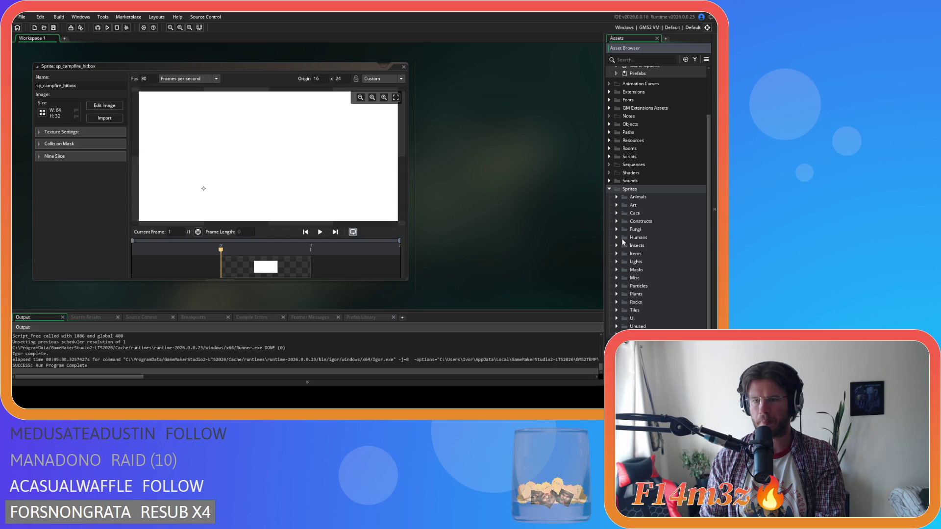
{"action": "left_click", "coordinate": [617, 221]}
{"action": "scroll", "coordinate": [627, 245], "scroll_direction": "down", "scroll_amount": 3}
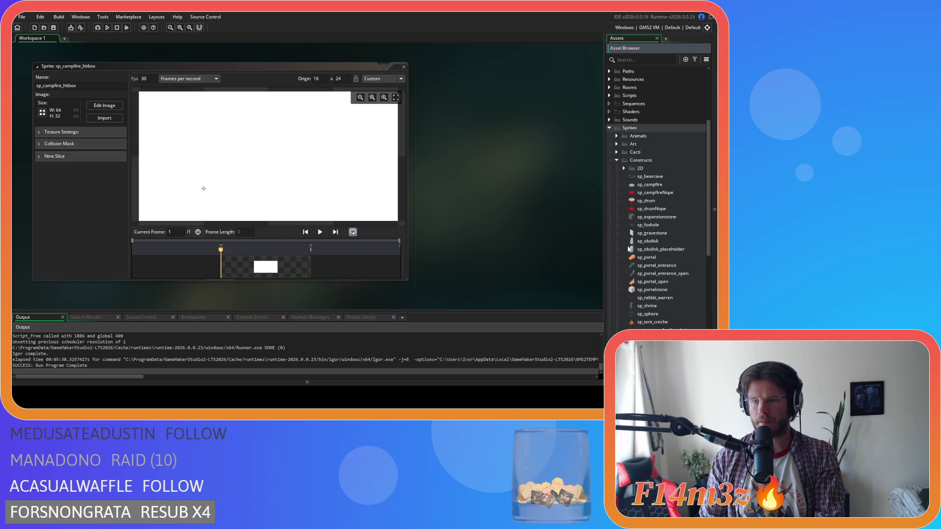
{"action": "double_click", "coordinate": [651, 184]}
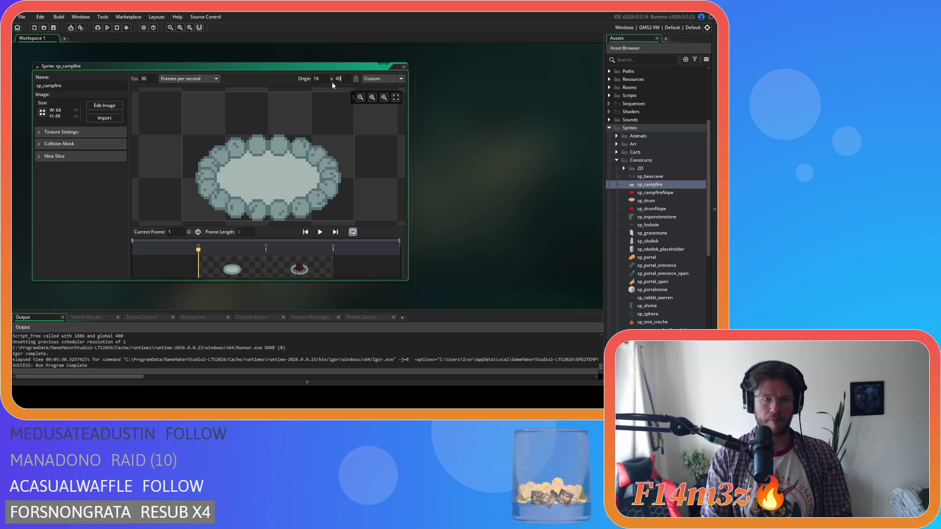
Step: Close the sp_campfire editor with its origin left at 16, 40
{"action": "double_click", "coordinate": [398, 66]}
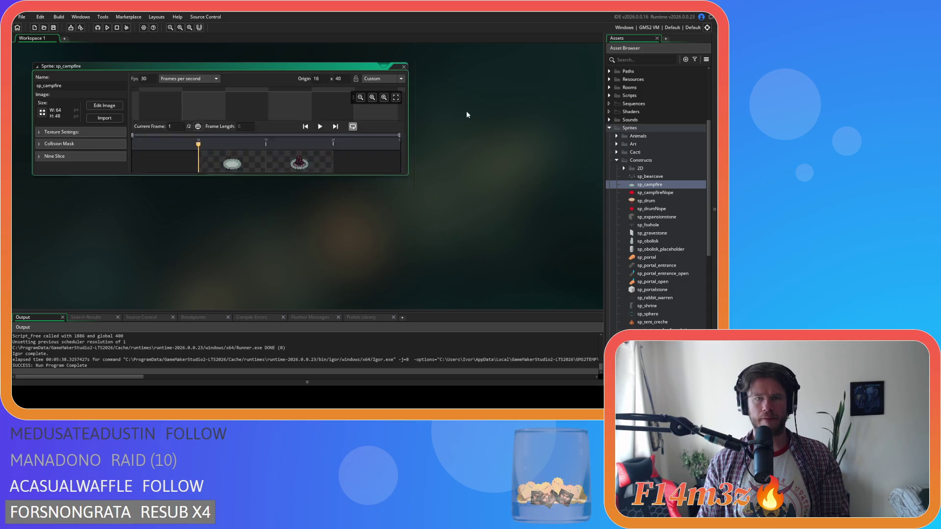
{"action": "right_click", "coordinate": [490, 124]}
{"action": "left_click", "coordinate": [537, 154]}
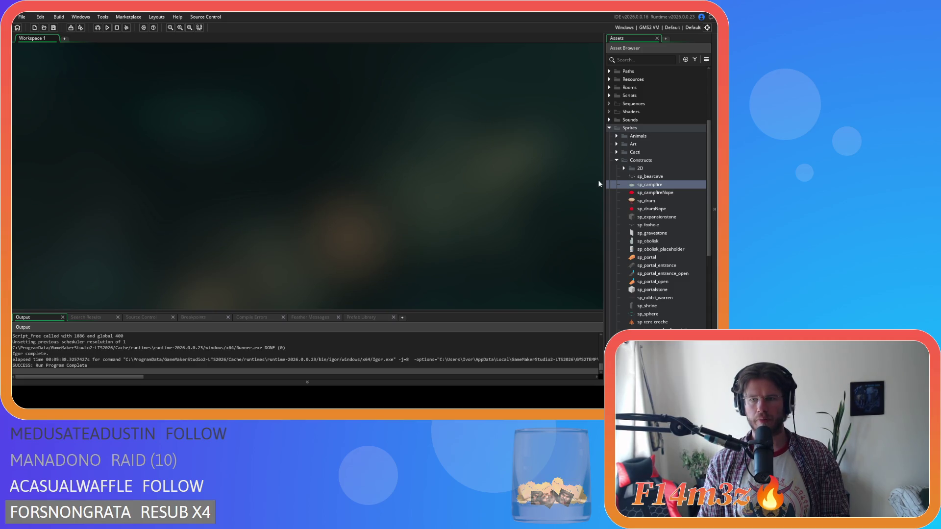
Step: Collapse the Sprites folder and run the game with F5
{"action": "left_click", "coordinate": [609, 127]}
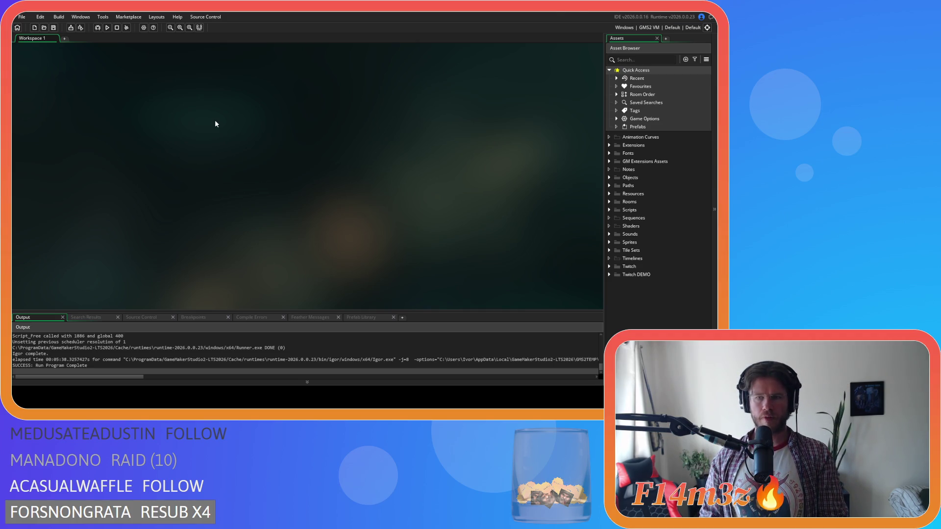
{"action": "key", "text": "F5"}
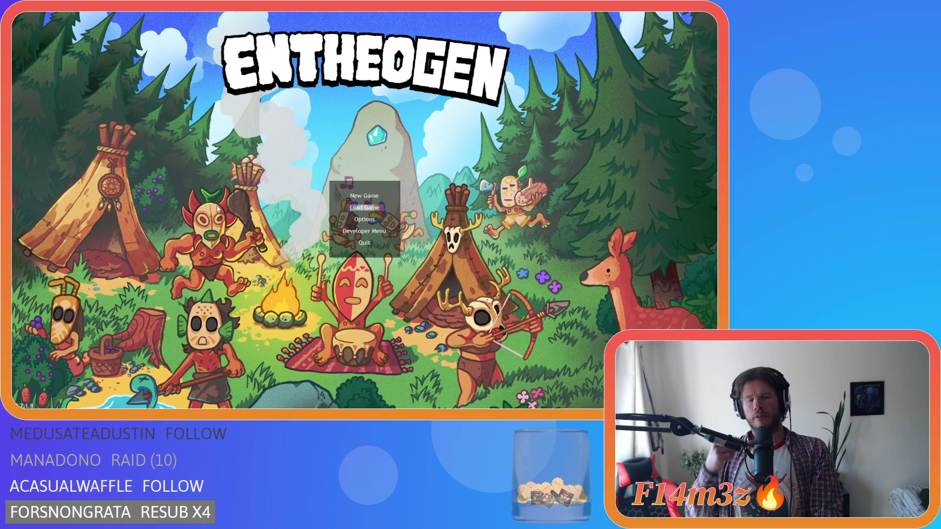
Step: Quickload the saved game and zoom in on the village campfire to inspect its flames and smoke
{"action": "key", "text": "Return"}
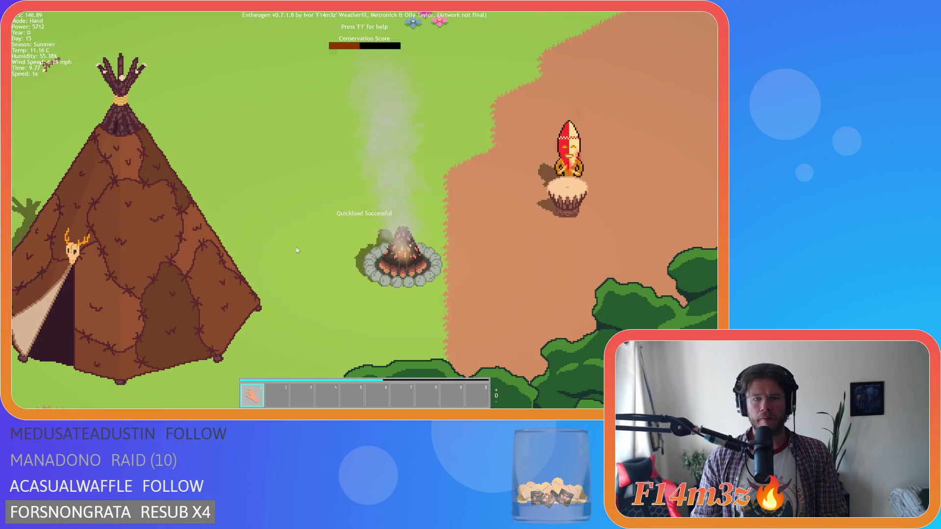
{"action": "scroll", "coordinate": [295, 249], "scroll_direction": "down", "scroll_amount": 3}
{"action": "scroll", "coordinate": [353, 272], "scroll_direction": "down", "scroll_amount": 2}
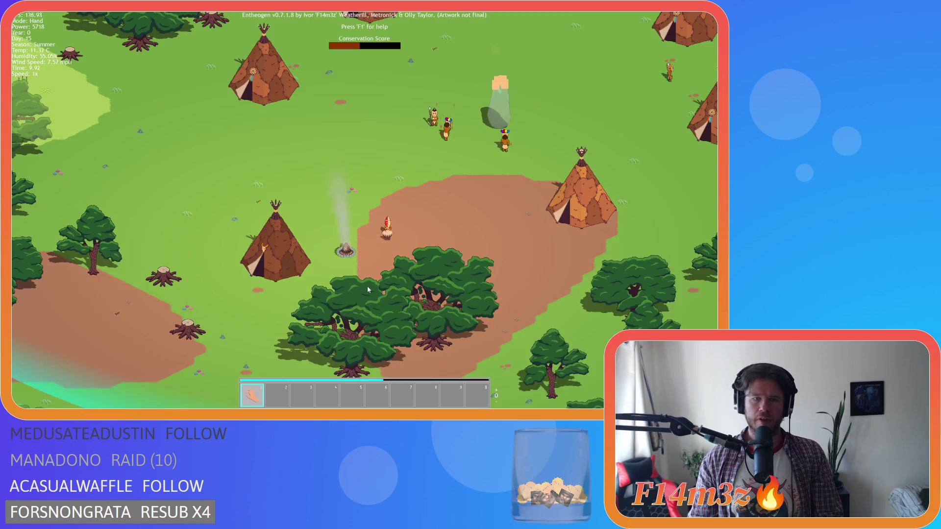
{"action": "scroll", "coordinate": [354, 273], "scroll_direction": "up", "scroll_amount": 2}
{"action": "scroll", "coordinate": [351, 266], "scroll_direction": "down", "scroll_amount": 2}
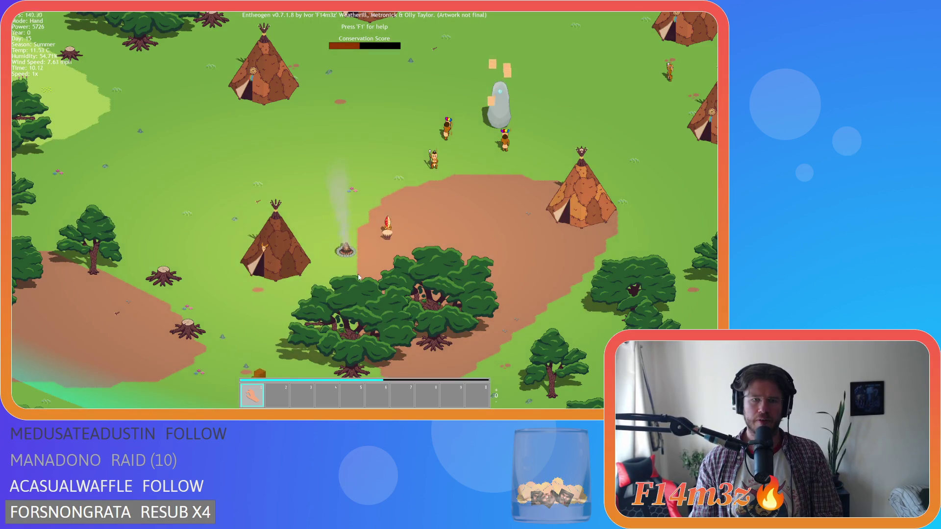
{"action": "scroll", "coordinate": [358, 278], "scroll_direction": "up", "scroll_amount": 2}
{"action": "scroll", "coordinate": [322, 246], "scroll_direction": "up", "scroll_amount": 1}
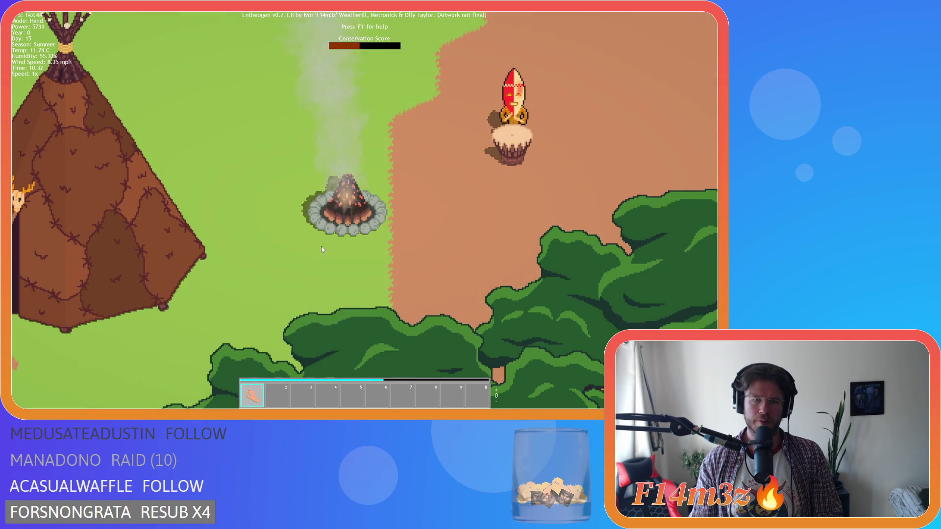
{"action": "scroll", "coordinate": [322, 247], "scroll_direction": "down", "scroll_amount": 1}
{"action": "scroll", "coordinate": [321, 248], "scroll_direction": "up", "scroll_amount": 1}
{"action": "scroll", "coordinate": [321, 248], "scroll_direction": "down", "scroll_amount": 2}
{"action": "scroll", "coordinate": [321, 248], "scroll_direction": "up", "scroll_amount": 1}
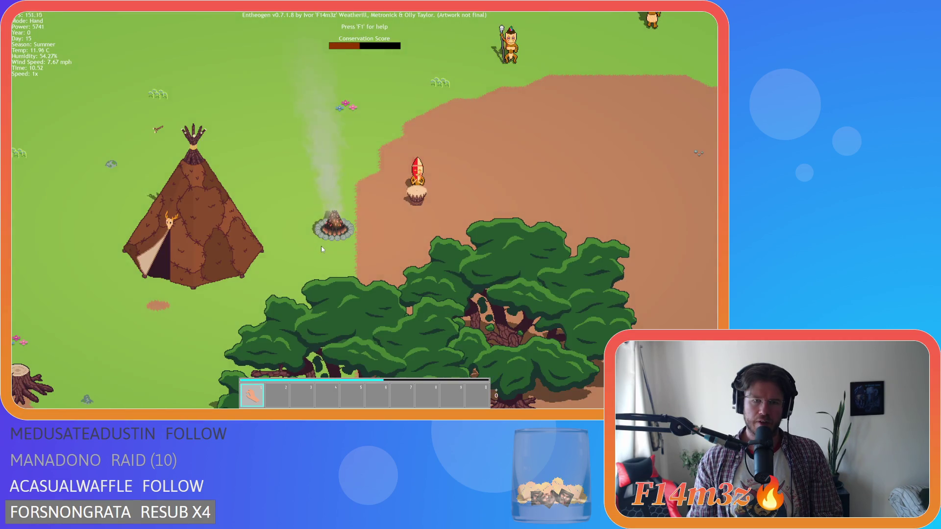
{"action": "scroll", "coordinate": [322, 249], "scroll_direction": "down", "scroll_amount": 1}
{"action": "scroll", "coordinate": [324, 248], "scroll_direction": "up", "scroll_amount": 2}
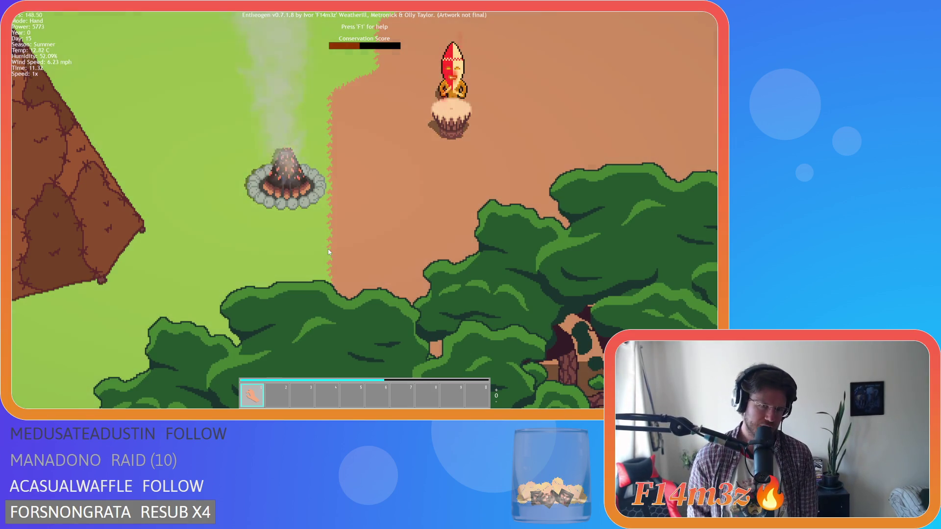
{"action": "scroll", "coordinate": [328, 249], "scroll_direction": "down", "scroll_amount": 5}
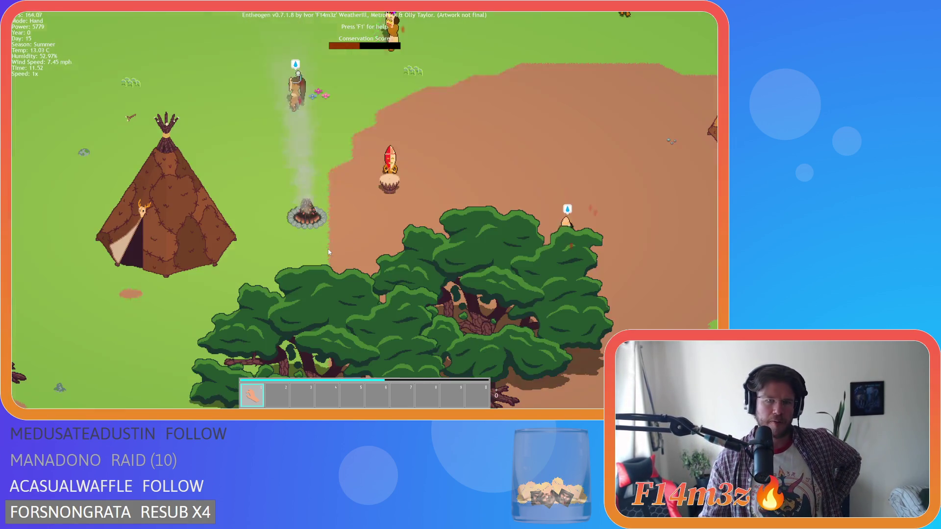
{"action": "scroll", "coordinate": [327, 248], "scroll_direction": "up", "scroll_amount": 2}
{"action": "scroll", "coordinate": [313, 247], "scroll_direction": "up", "scroll_amount": 3}
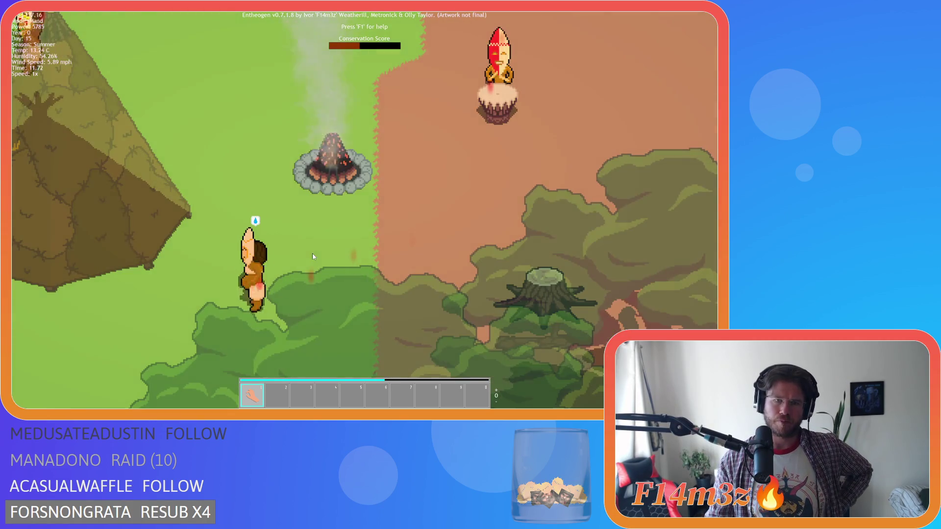
{"action": "scroll", "coordinate": [309, 246], "scroll_direction": "down", "scroll_amount": 5}
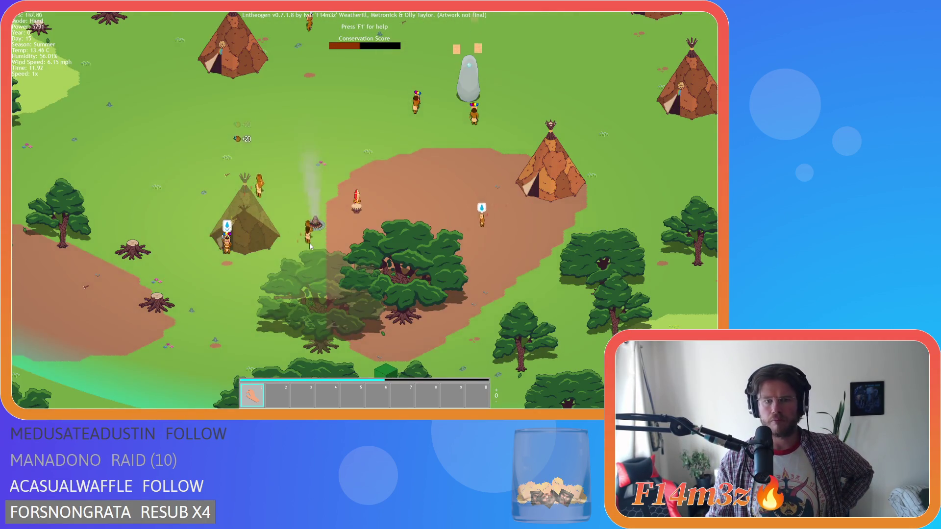
{"action": "scroll", "coordinate": [310, 245], "scroll_direction": "up", "scroll_amount": 4}
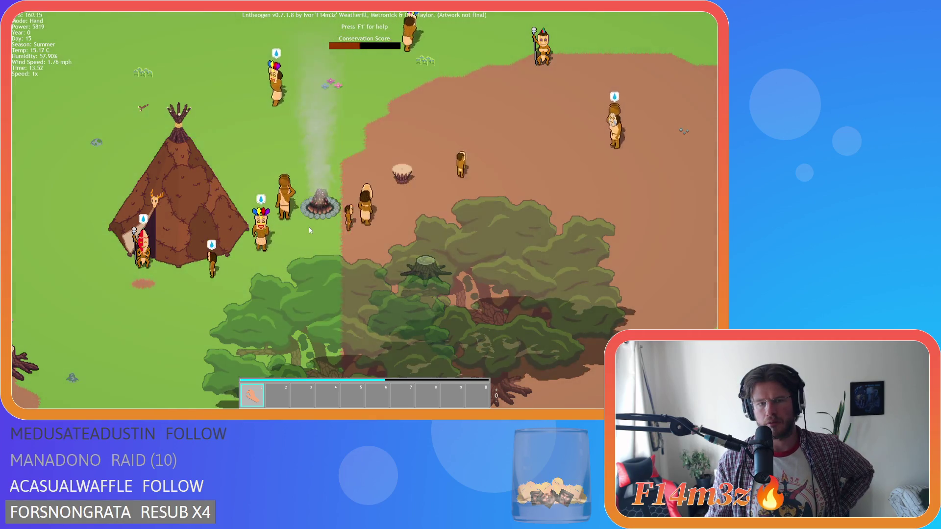
{"action": "scroll", "coordinate": [308, 227], "scroll_direction": "down", "scroll_amount": 5}
{"action": "scroll", "coordinate": [309, 227], "scroll_direction": "up", "scroll_amount": 4}
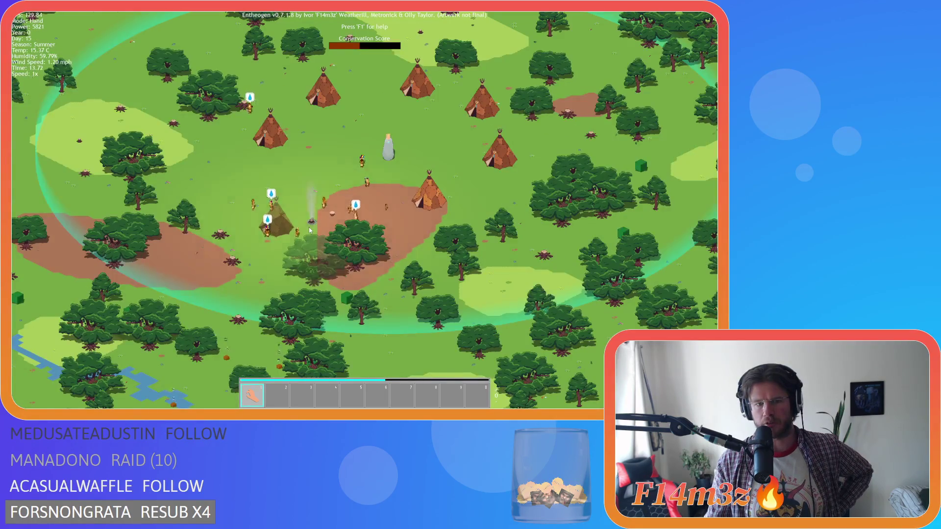
{"action": "scroll", "coordinate": [309, 227], "scroll_direction": "up", "scroll_amount": 1}
{"action": "scroll", "coordinate": [309, 228], "scroll_direction": "up", "scroll_amount": 1}
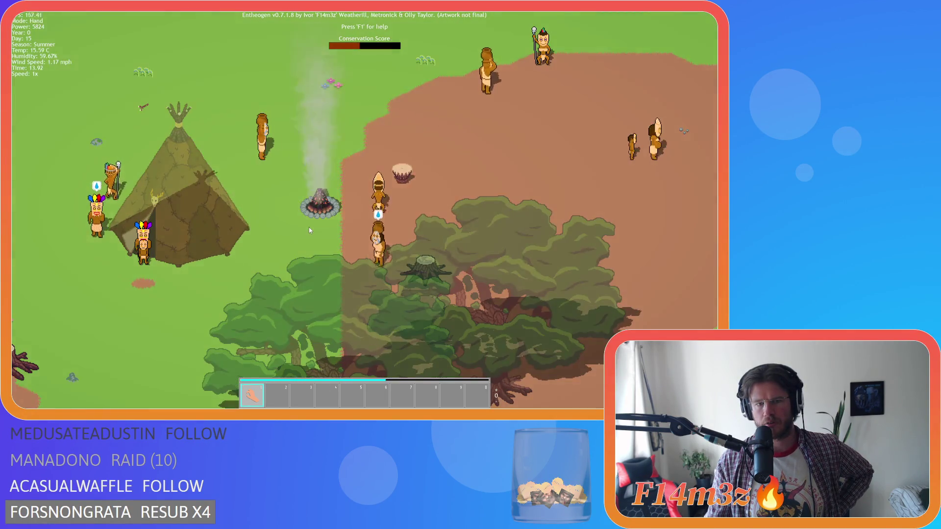
{"action": "scroll", "coordinate": [308, 227], "scroll_direction": "down", "scroll_amount": 1}
{"action": "scroll", "coordinate": [309, 228], "scroll_direction": "up", "scroll_amount": 1}
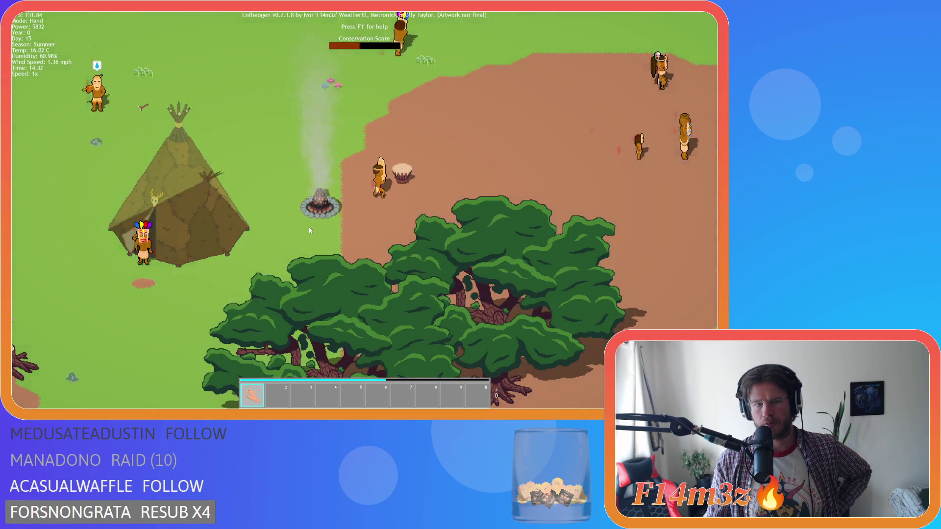
{"action": "scroll", "coordinate": [309, 227], "scroll_direction": "up", "scroll_amount": 1}
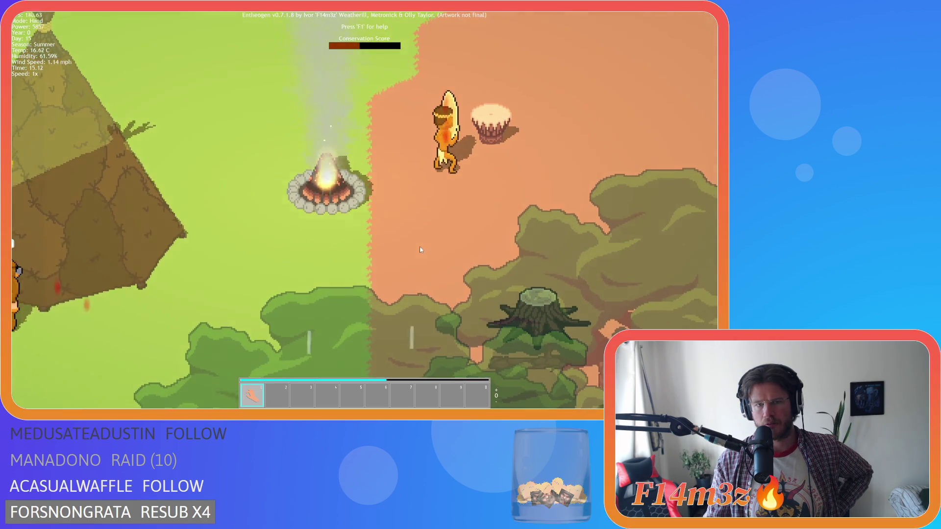
Step: Pan across the camp and drag the campfire half a tile higher
{"action": "key", "text": "w"}
{"action": "key", "text": "d"}
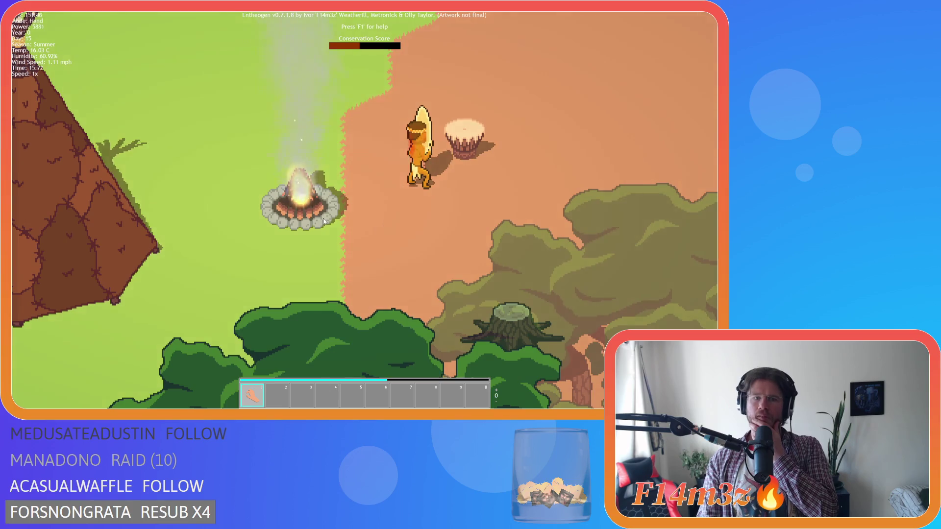
{"action": "scroll", "coordinate": [323, 219], "scroll_direction": "down", "scroll_amount": 2}
{"action": "scroll", "coordinate": [322, 219], "scroll_direction": "down", "scroll_amount": 3}
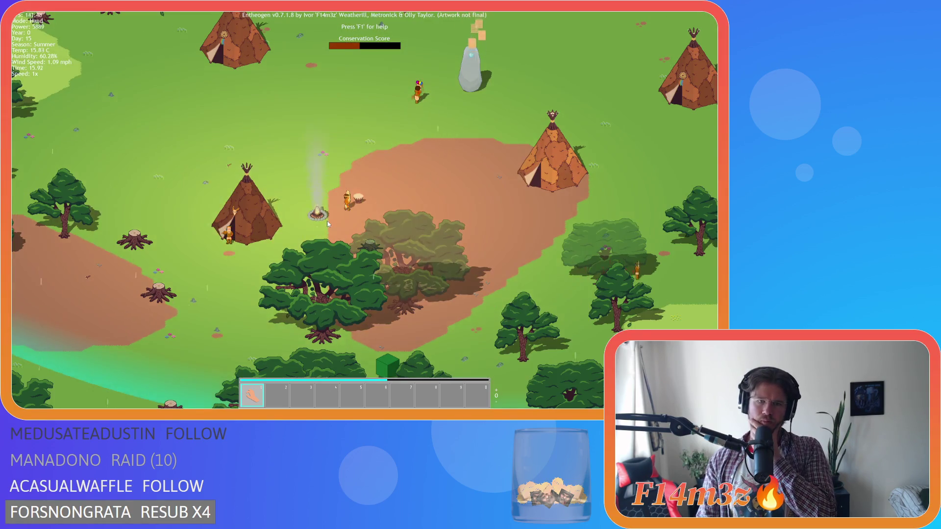
{"action": "scroll", "coordinate": [327, 224], "scroll_direction": "up", "scroll_amount": 3}
{"action": "scroll", "coordinate": [325, 220], "scroll_direction": "up", "scroll_amount": 2}
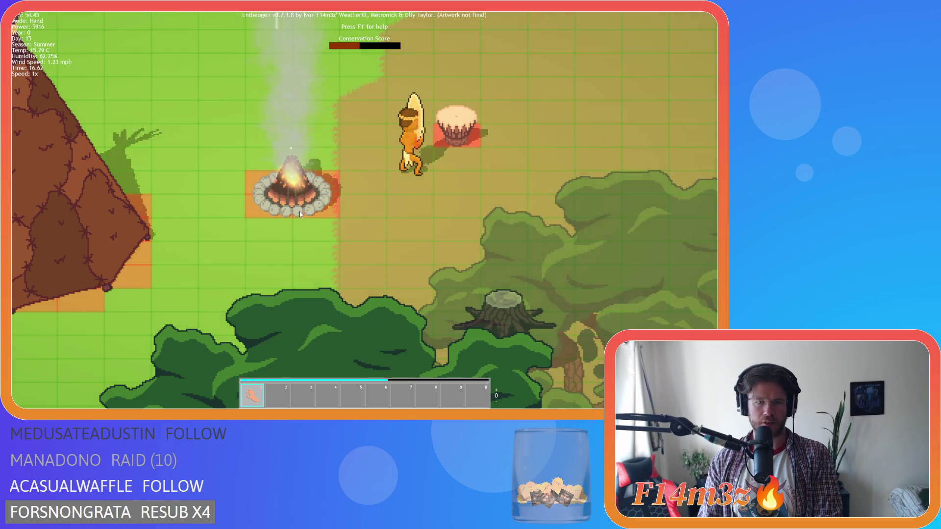
{"action": "mouse_move", "coordinate": [298, 211]}
{"action": "left_mouse_down"}
{"action": "mouse_move", "coordinate": [288, 169]}
{"action": "mouse_move", "coordinate": [287, 236]}
{"action": "left_mouse_up"}
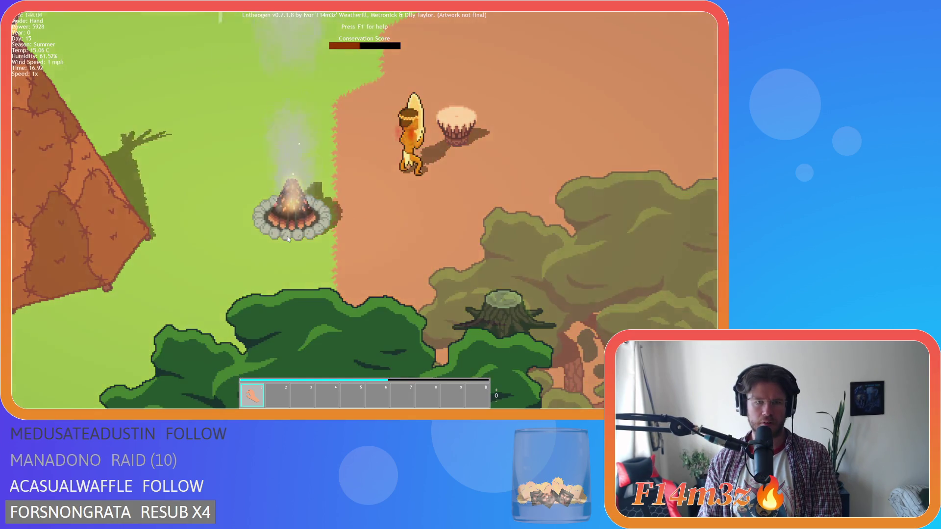
{"action": "scroll", "coordinate": [294, 240], "scroll_direction": "down", "scroll_amount": 3}
{"action": "scroll", "coordinate": [300, 229], "scroll_direction": "up", "scroll_amount": 3}
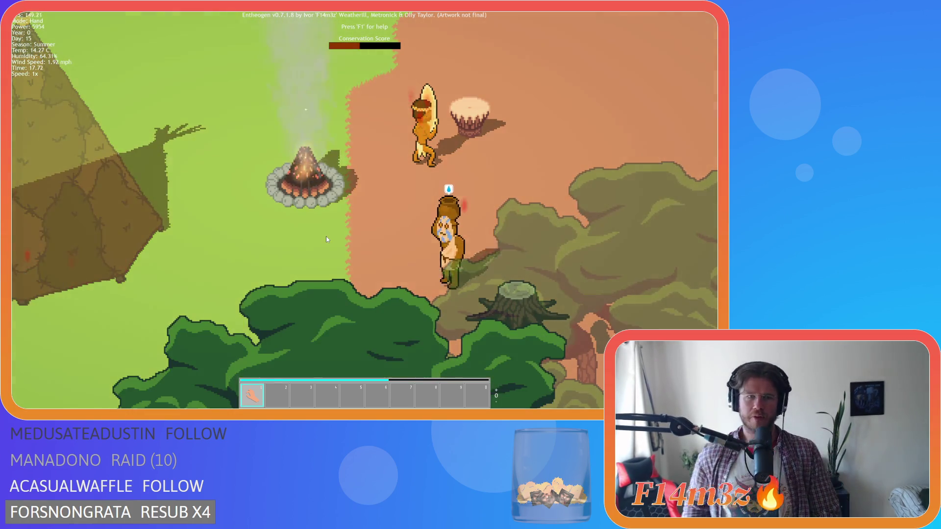
Step: Pan the view over the camp and trees, then quit the game with Esc and Y
{"action": "key", "text": "w"}
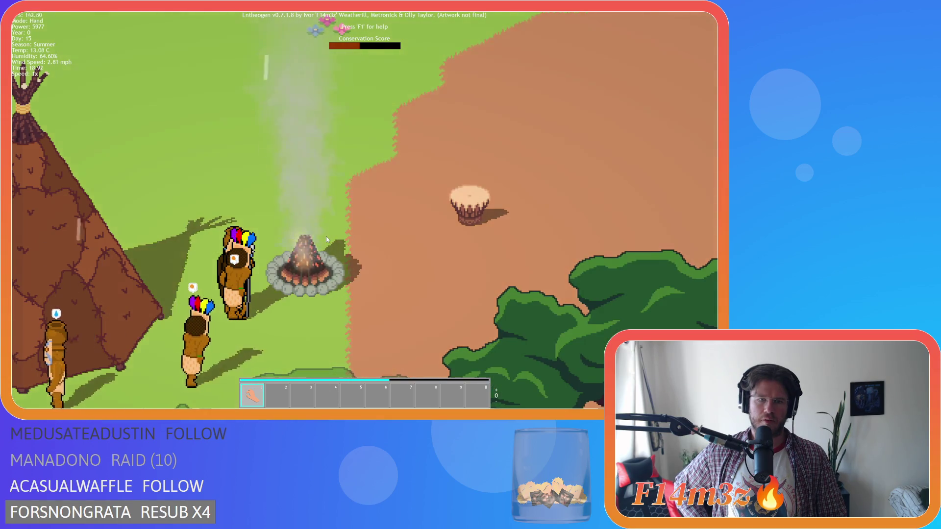
{"action": "key", "text": "s"}
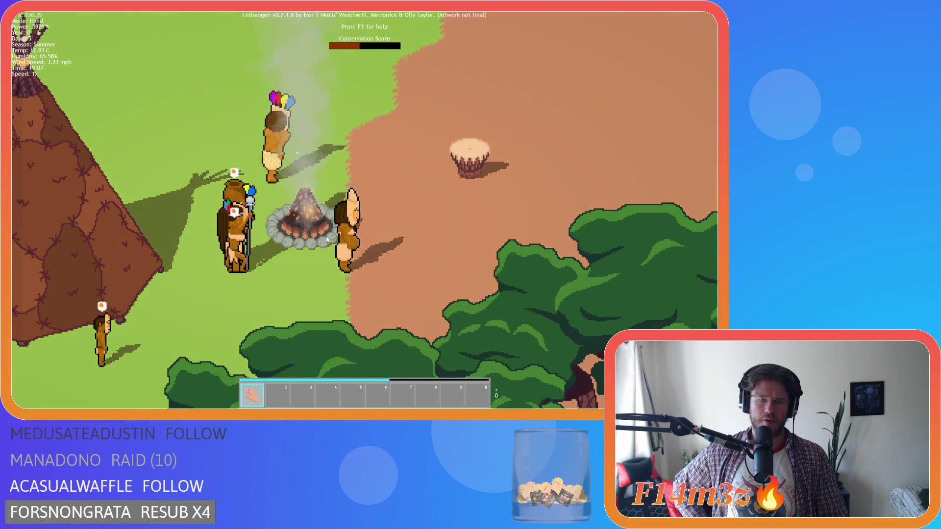
{"action": "key", "text": "Escape"}
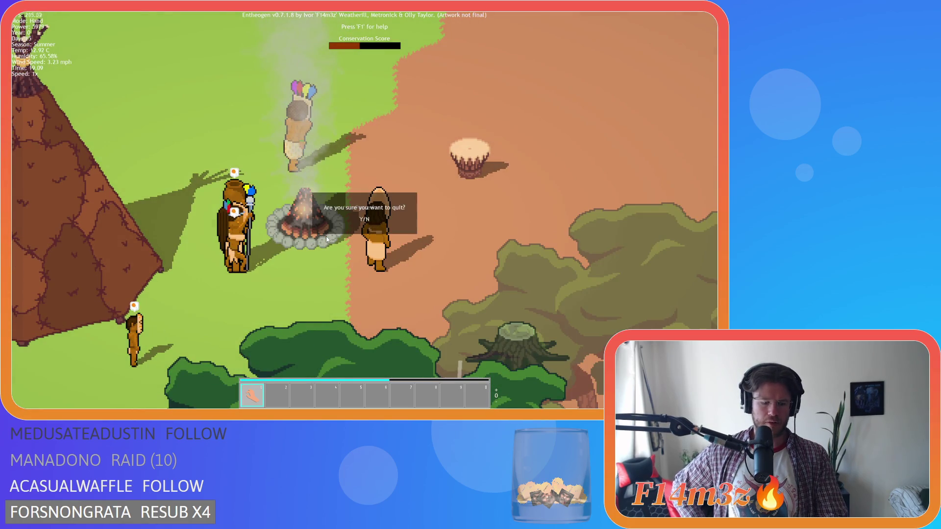
{"action": "key", "text": "y"}
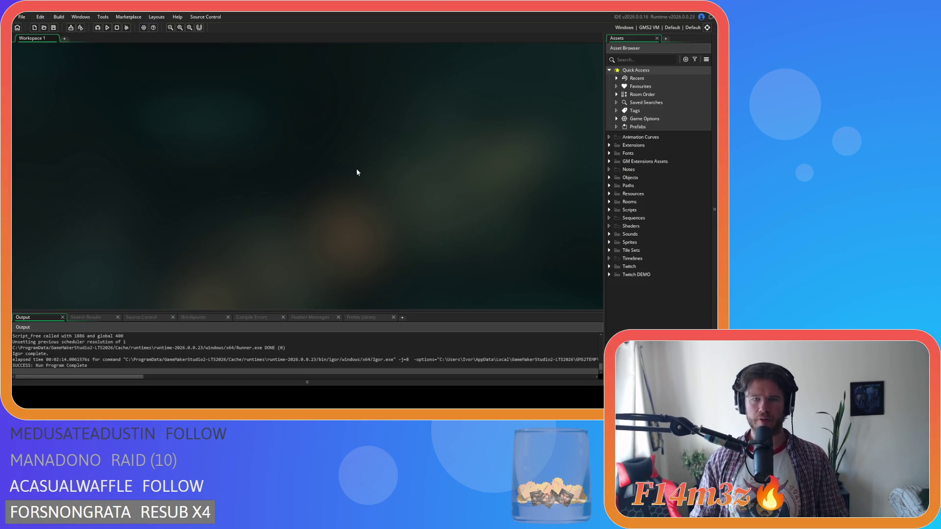
Step: Open ob_campfire from Objects > Construct and bring up its Step event code
{"action": "left_click", "coordinate": [609, 177]}
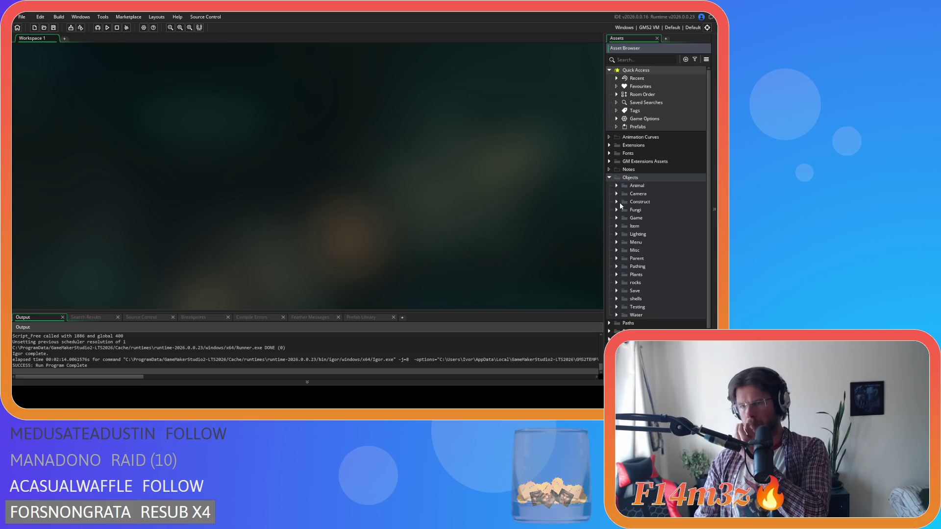
{"action": "left_click", "coordinate": [618, 202]}
{"action": "double_click", "coordinate": [649, 209]}
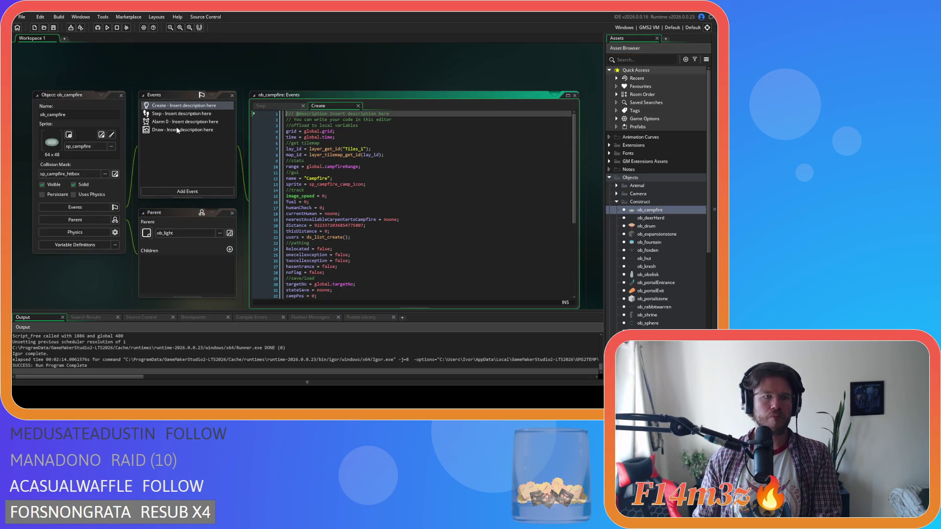
{"action": "left_click", "coordinate": [184, 113]}
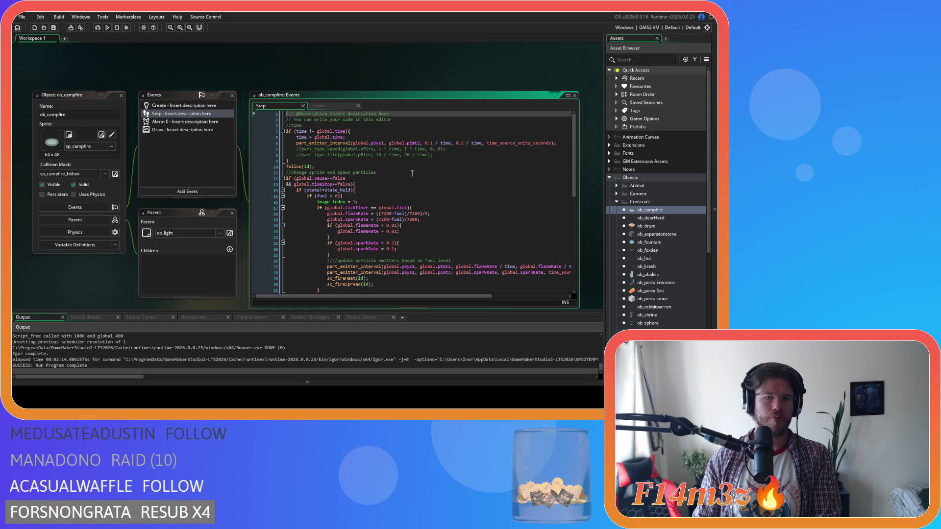
{"action": "scroll", "coordinate": [441, 176], "scroll_direction": "down", "scroll_amount": 3}
Step: Replace the flameRate divisor on line 18 with 12 and save
{"action": "left_click", "coordinate": [441, 161]}
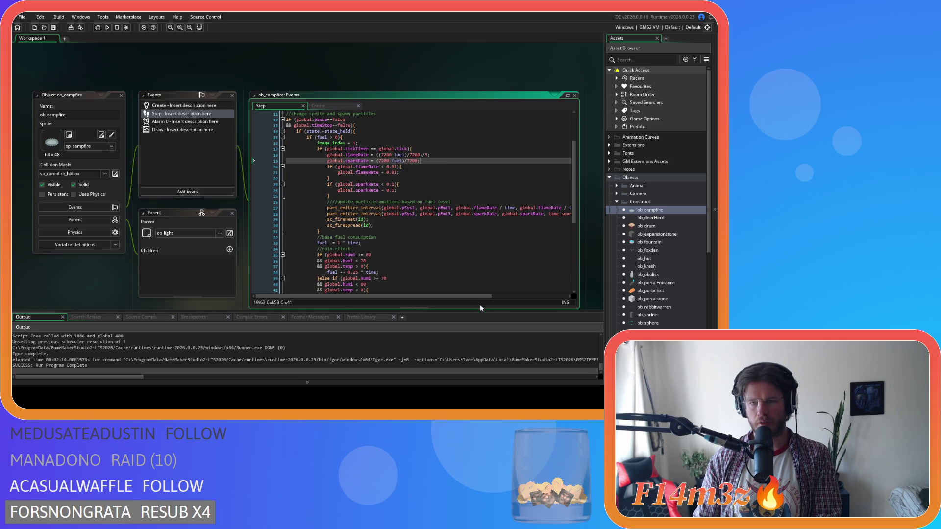
{"action": "left_click_drag", "start_coordinate": [421, 155], "coordinate": [427, 156]}
{"action": "key", "text": "BackSpace"}
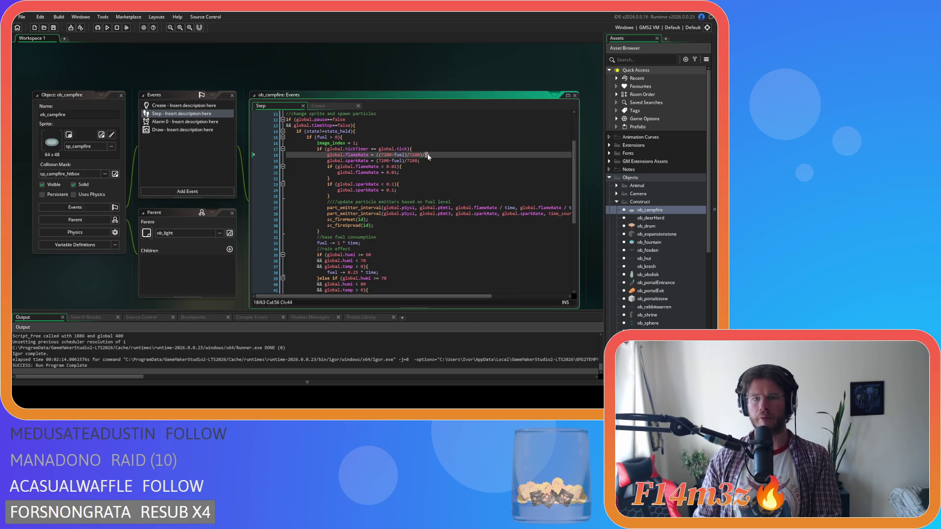
{"action": "type", "text": "1"}
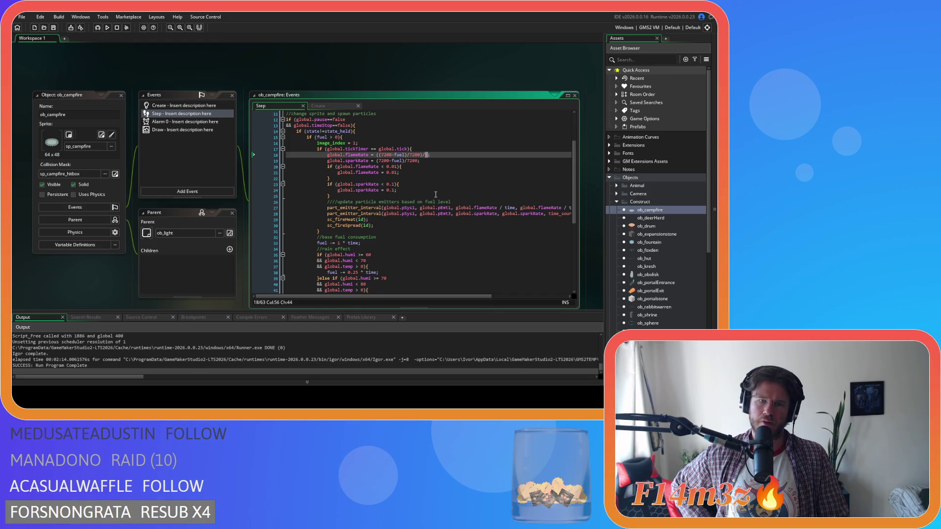
{"action": "type", "text": "2"}
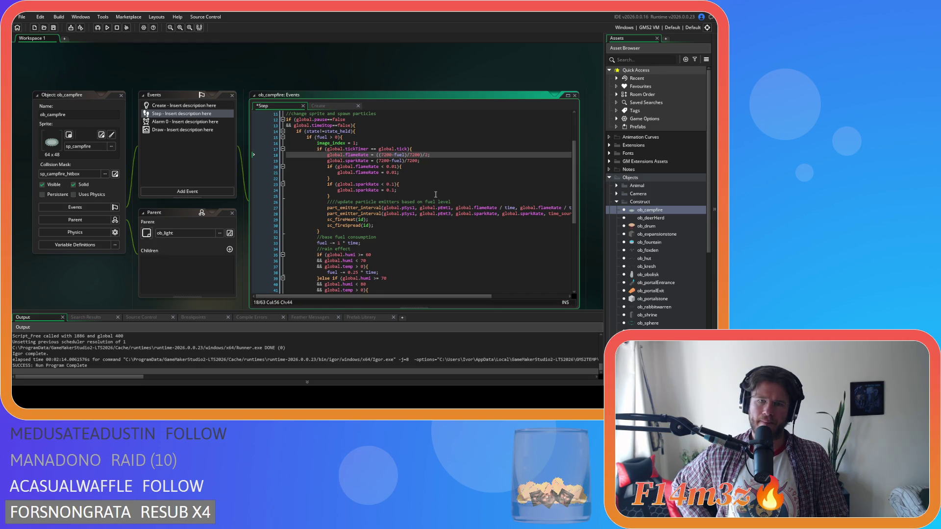
{"action": "key", "text": "ctrl+s"}
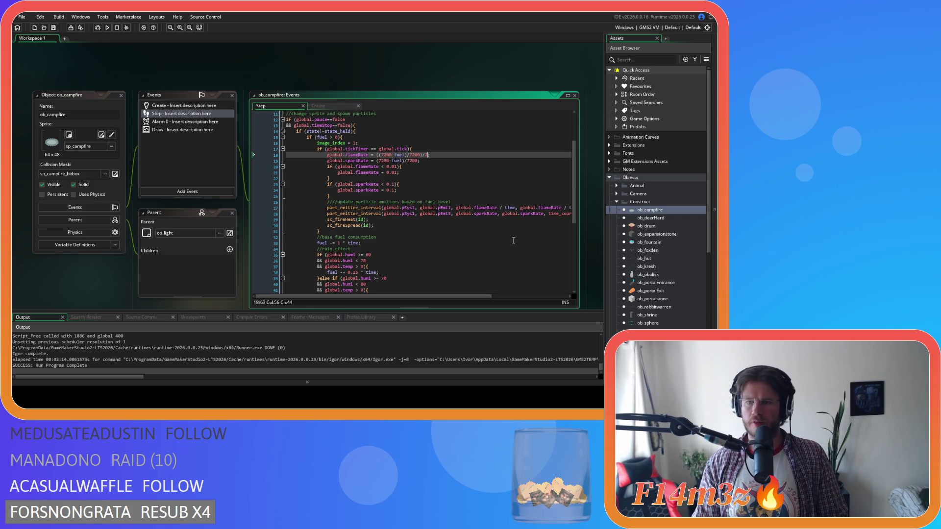
Step: Expand the Scripts folder and collapse the Build scripts folder
{"action": "mouse_move", "coordinate": [460, 297]}
{"action": "left_mouse_down"}
{"action": "mouse_move", "coordinate": [544, 296]}
{"action": "mouse_move", "coordinate": [466, 295]}
{"action": "mouse_move", "coordinate": [475, 296]}
{"action": "left_mouse_up"}
{"action": "scroll", "coordinate": [656, 250], "scroll_direction": "down", "scroll_amount": 5}
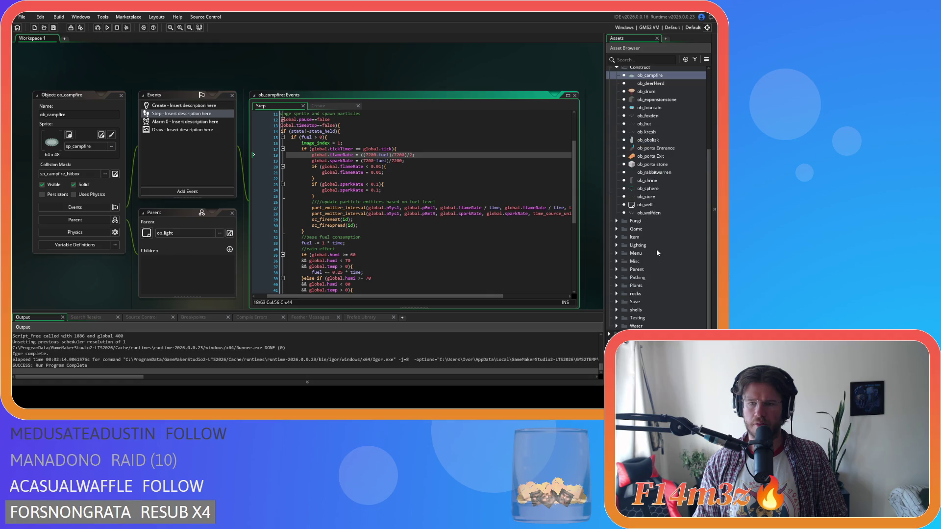
{"action": "scroll", "coordinate": [657, 253], "scroll_direction": "down", "scroll_amount": 2}
{"action": "scroll", "coordinate": [623, 187], "scroll_direction": "down", "scroll_amount": 1}
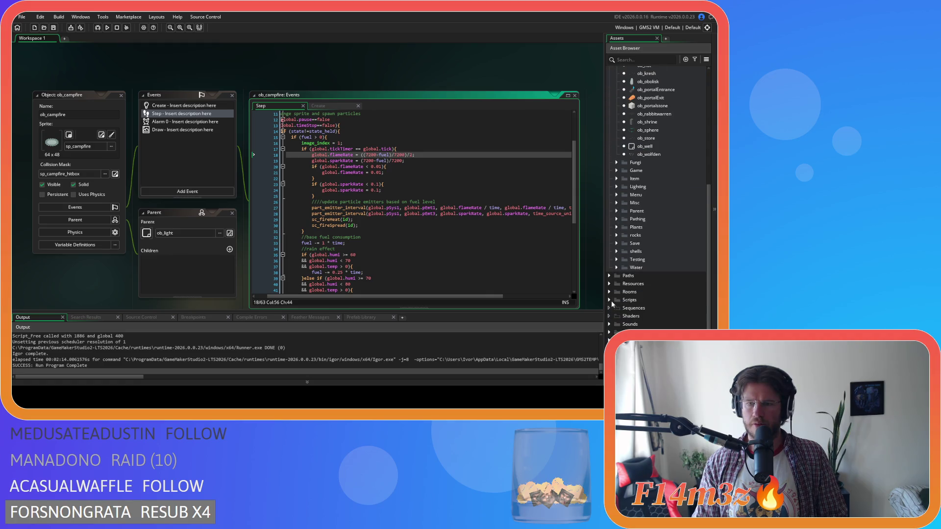
{"action": "left_click", "coordinate": [610, 300]}
{"action": "scroll", "coordinate": [610, 298], "scroll_direction": "down", "scroll_amount": 5}
{"action": "left_click", "coordinate": [617, 147]}
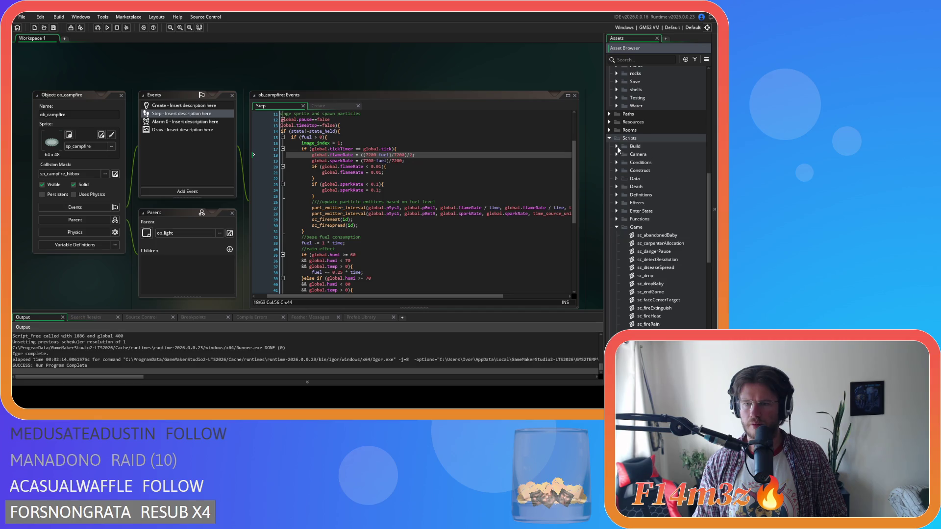
Step: Collapse Game scripts, expand Miracles, and select sc_miracleFire in the list
{"action": "scroll", "coordinate": [616, 216], "scroll_direction": "down", "scroll_amount": 2}
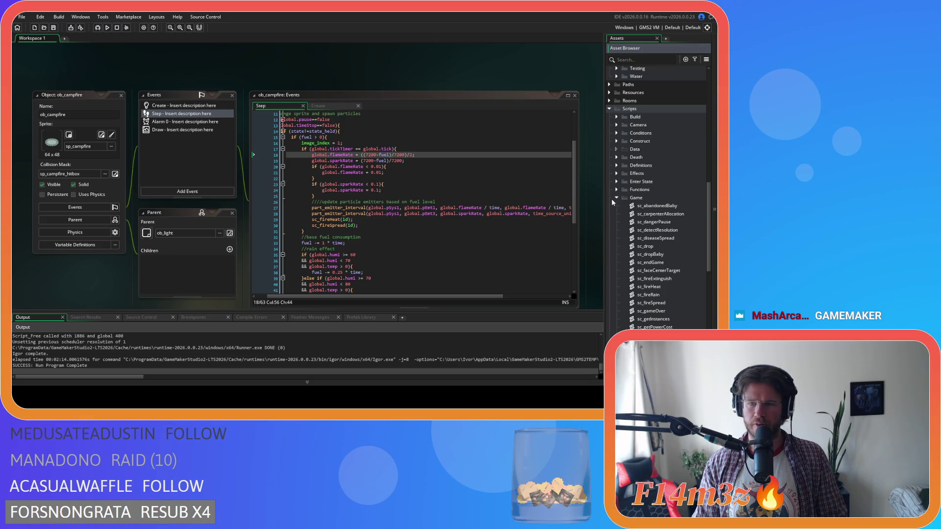
{"action": "scroll", "coordinate": [613, 208], "scroll_direction": "down", "scroll_amount": 8}
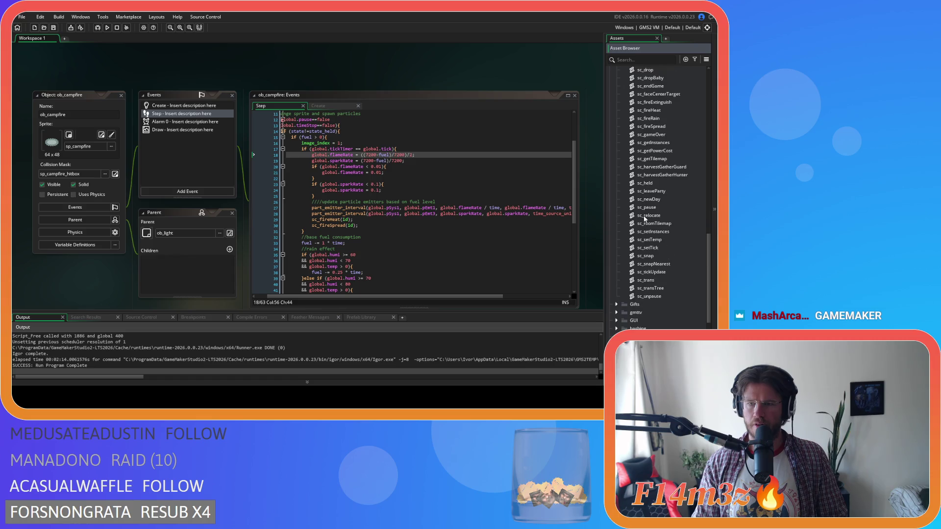
{"action": "scroll", "coordinate": [652, 220], "scroll_direction": "up", "scroll_amount": 3}
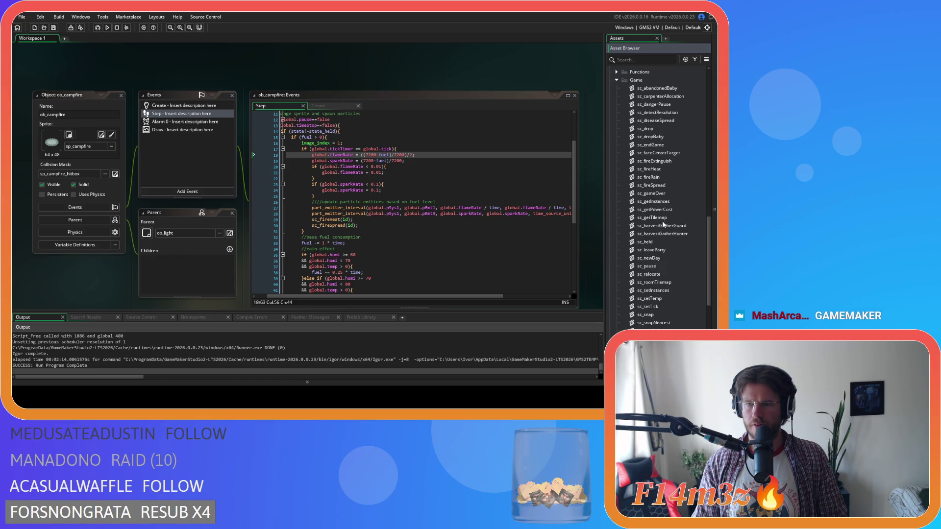
{"action": "scroll", "coordinate": [663, 224], "scroll_direction": "up", "scroll_amount": 2}
{"action": "left_click", "coordinate": [616, 123]}
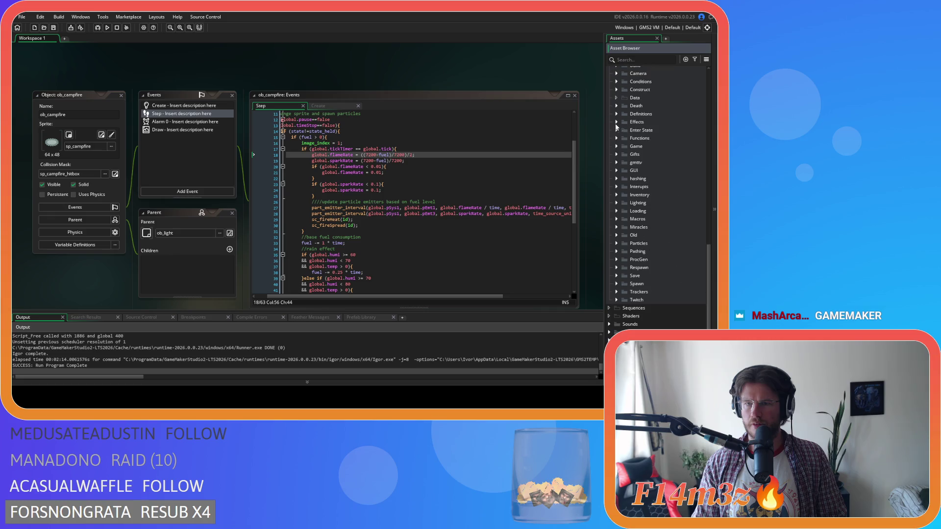
{"action": "left_click", "coordinate": [616, 227]}
{"action": "scroll", "coordinate": [632, 220], "scroll_direction": "down", "scroll_amount": 6}
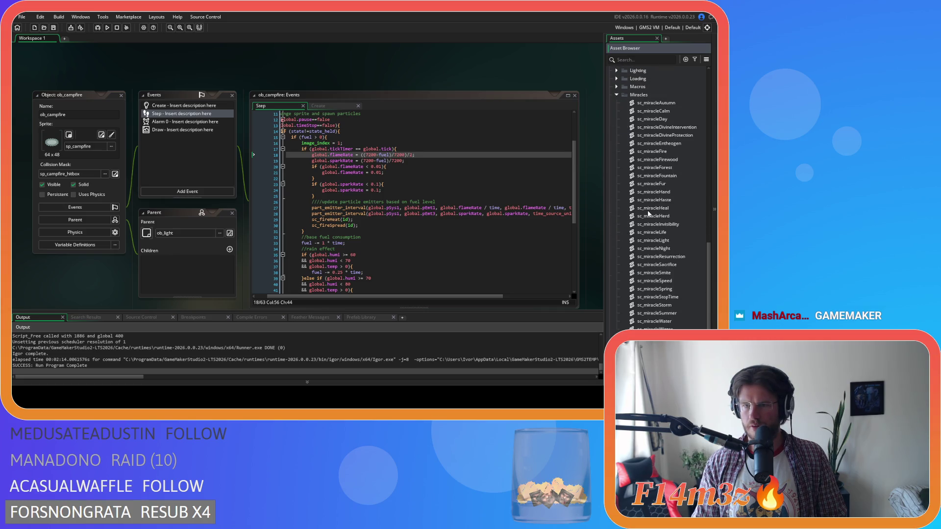
{"action": "left_click", "coordinate": [681, 184]}
{"action": "key", "text": "Up"}
{"action": "key", "text": "Up"}
{"action": "key", "text": "Up"}
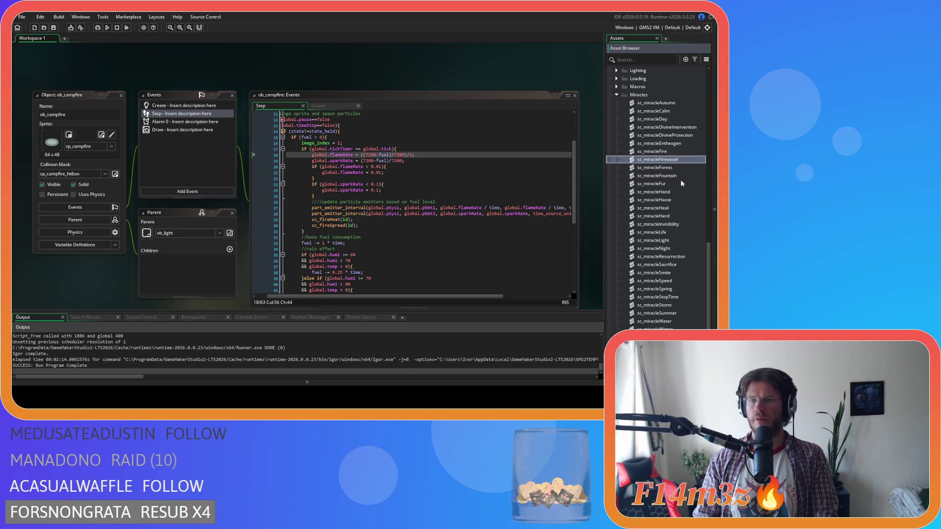
Step: Open sc_miracleFire, inspect its second part_emitter_interval line, then scroll back to ob_campfire
{"action": "key", "text": "Return"}
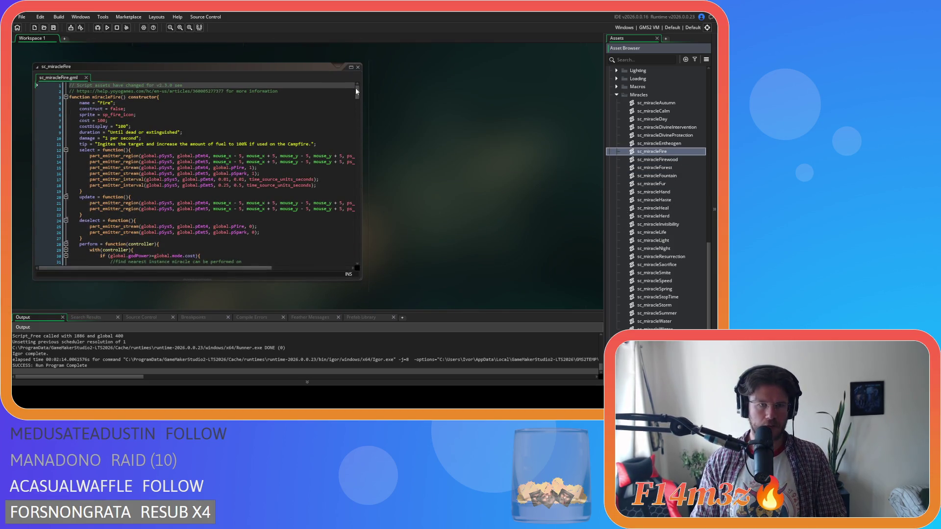
{"action": "scroll", "coordinate": [355, 87], "scroll_direction": "down", "scroll_amount": 3}
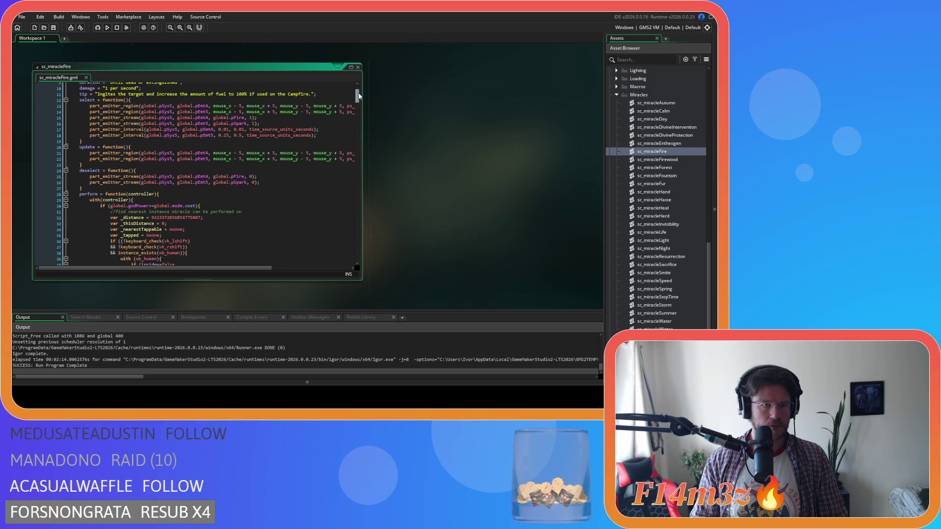
{"action": "scroll", "coordinate": [358, 95], "scroll_direction": "up", "scroll_amount": 1}
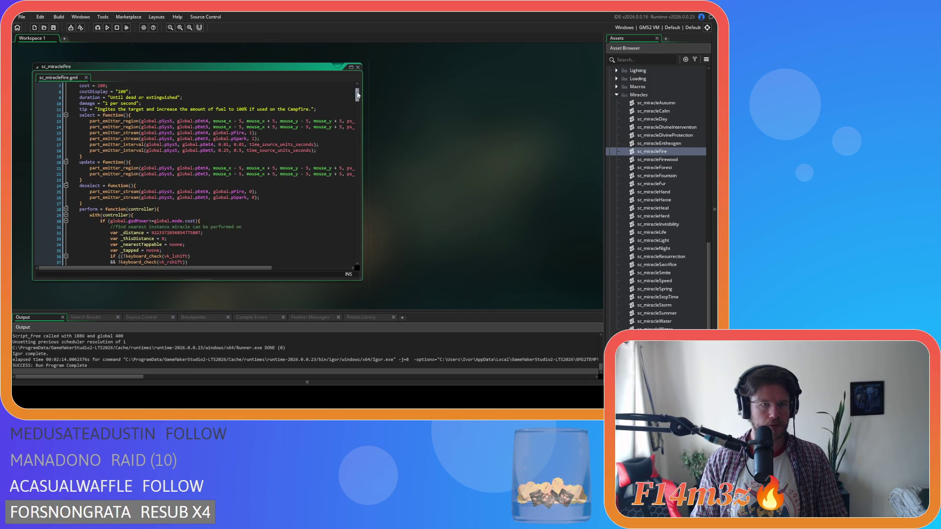
{"action": "mouse_move", "coordinate": [238, 267]}
{"action": "left_mouse_down"}
{"action": "mouse_move", "coordinate": [327, 269]}
{"action": "mouse_move", "coordinate": [233, 244]}
{"action": "left_mouse_up"}
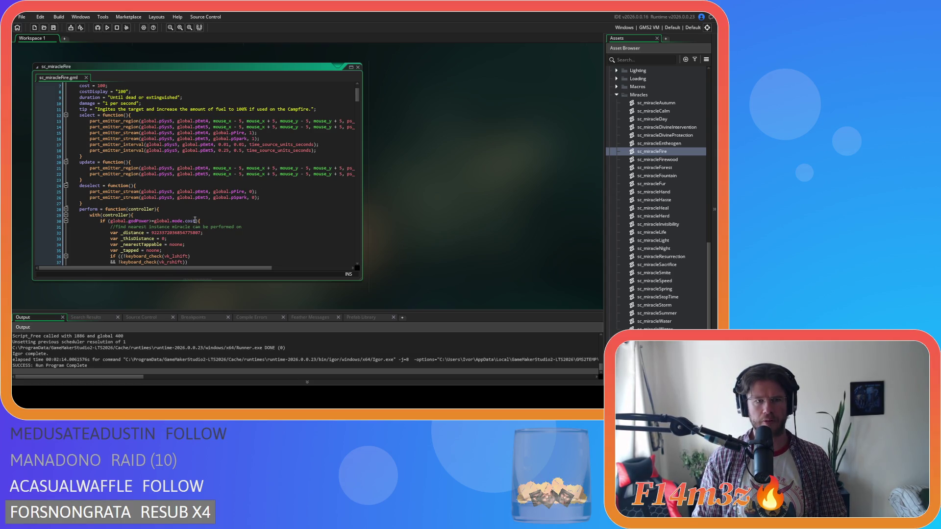
{"action": "left_click", "coordinate": [285, 151]}
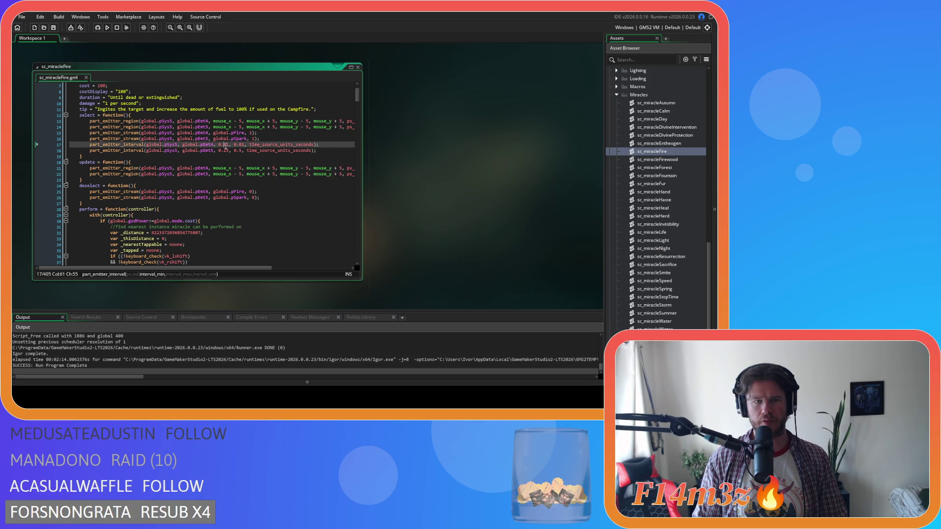
{"action": "scroll", "coordinate": [284, 148], "scroll_direction": "up", "scroll_amount": 2}
{"action": "scroll", "coordinate": [284, 148], "scroll_direction": "down", "scroll_amount": 3}
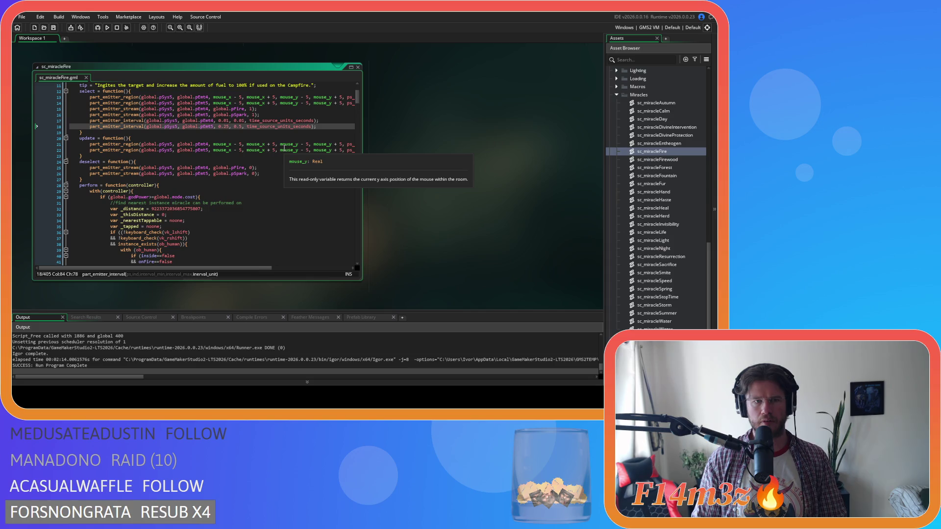
{"action": "scroll", "coordinate": [520, 192], "scroll_direction": "up", "scroll_amount": 5}
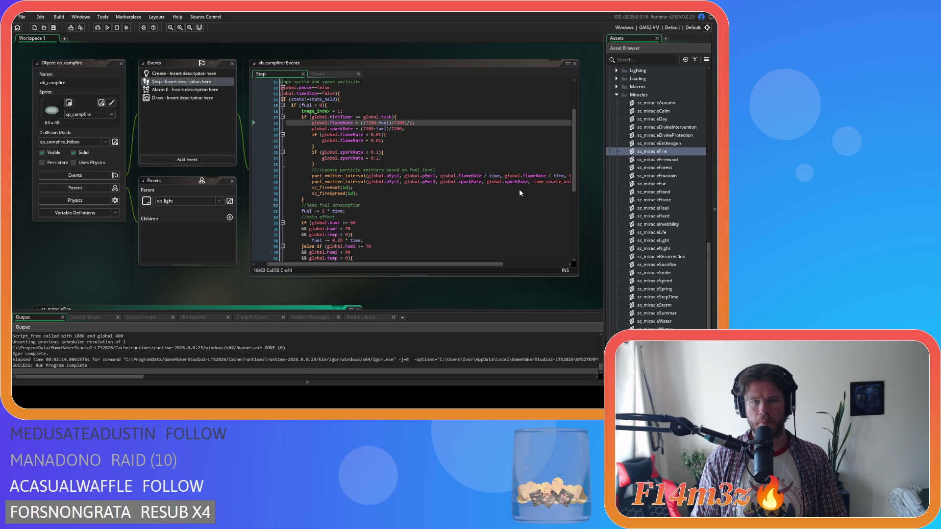
Step: Review the fuel-based flame and spark rate code in ob_campfire's Step event
{"action": "scroll", "coordinate": [518, 191], "scroll_direction": "down", "scroll_amount": 3}
{"action": "scroll", "coordinate": [397, 182], "scroll_direction": "up", "scroll_amount": 3}
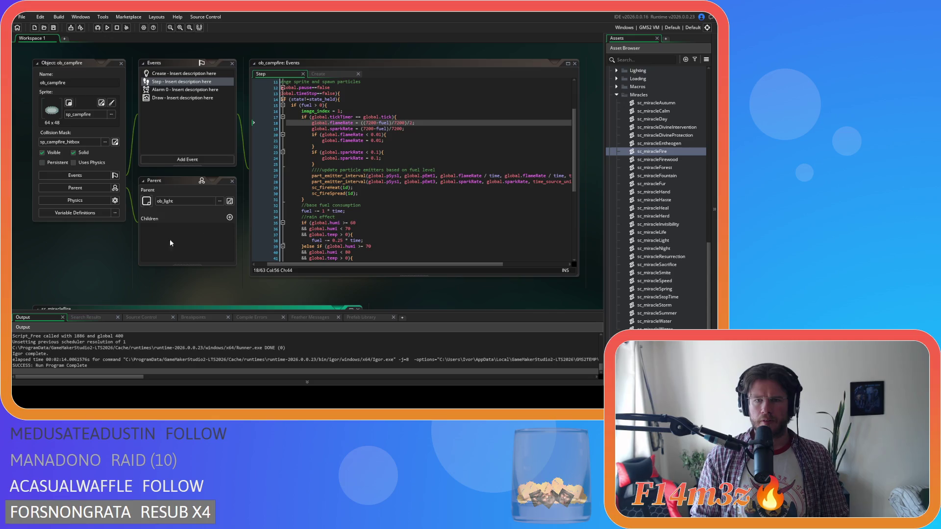
{"action": "scroll", "coordinate": [169, 239], "scroll_direction": "down", "scroll_amount": 4}
{"action": "scroll", "coordinate": [315, 179], "scroll_direction": "up", "scroll_amount": 3}
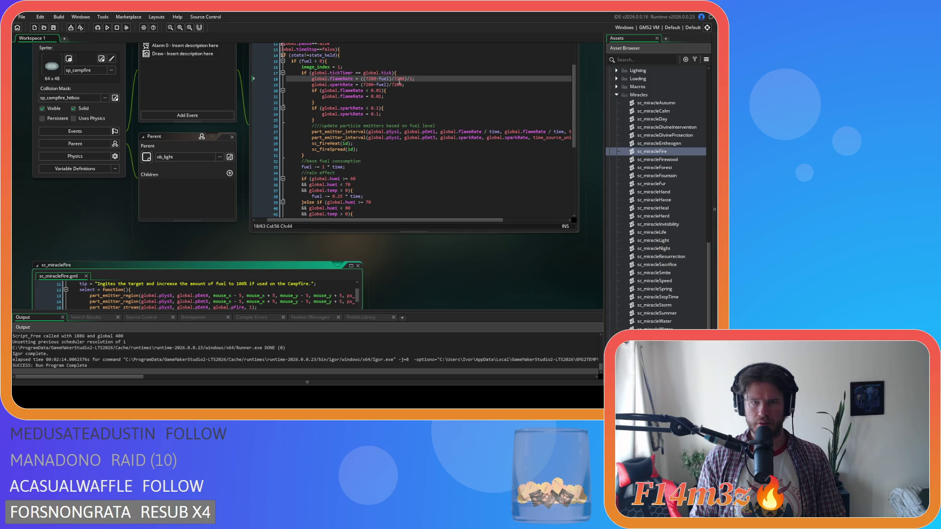
{"action": "left_click", "coordinate": [363, 72]}
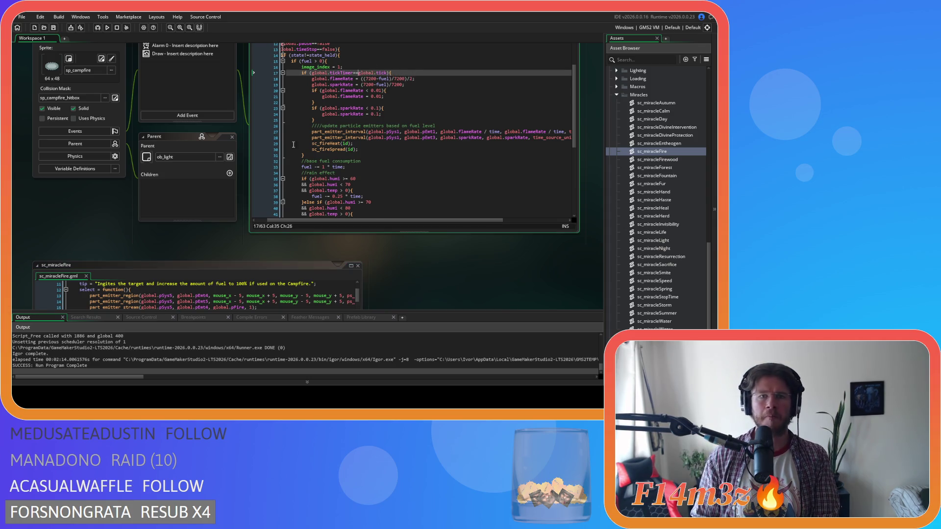
{"action": "scroll", "coordinate": [109, 179], "scroll_direction": "down", "scroll_amount": 3}
{"action": "scroll", "coordinate": [109, 180], "scroll_direction": "down", "scroll_amount": 3}
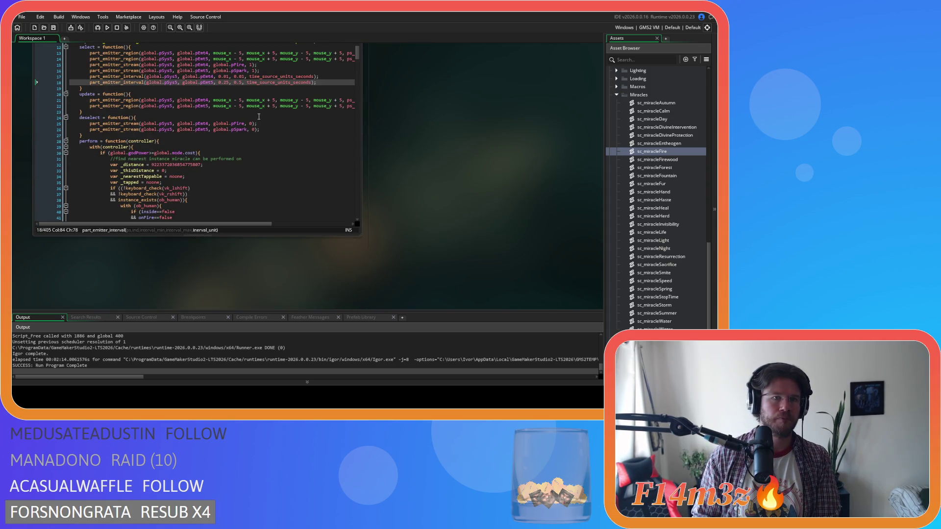
{"action": "scroll", "coordinate": [469, 166], "scroll_direction": "up", "scroll_amount": 5}
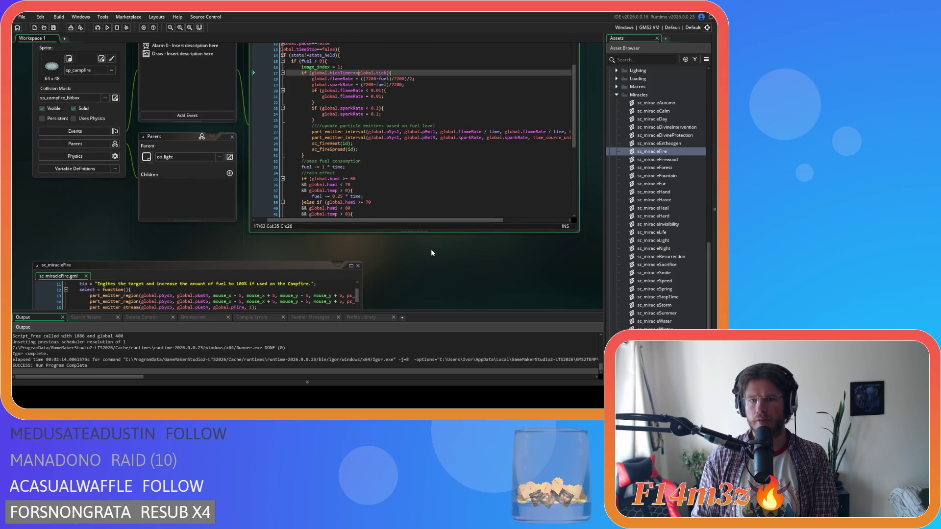
{"action": "scroll", "coordinate": [432, 253], "scroll_direction": "down", "scroll_amount": 3}
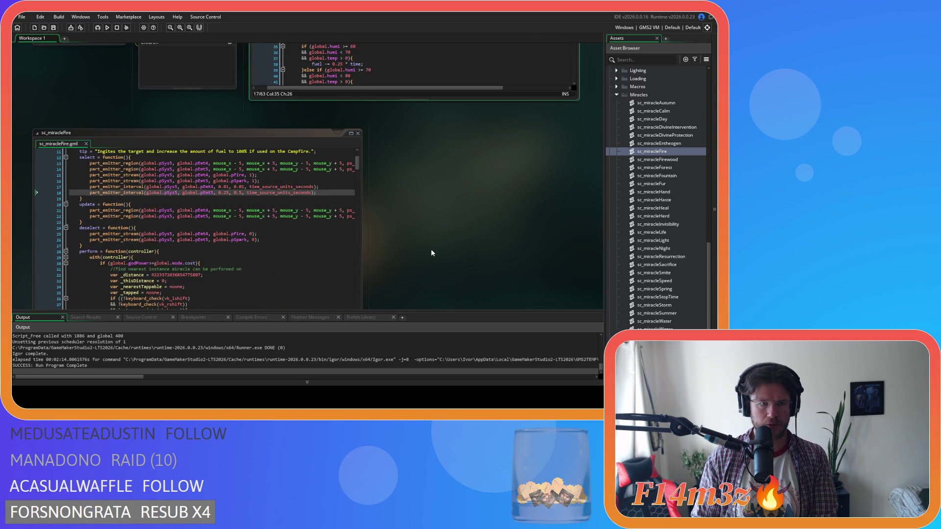
{"action": "scroll", "coordinate": [431, 253], "scroll_direction": "down", "scroll_amount": 2}
{"action": "scroll", "coordinate": [427, 215], "scroll_direction": "up", "scroll_amount": 1}
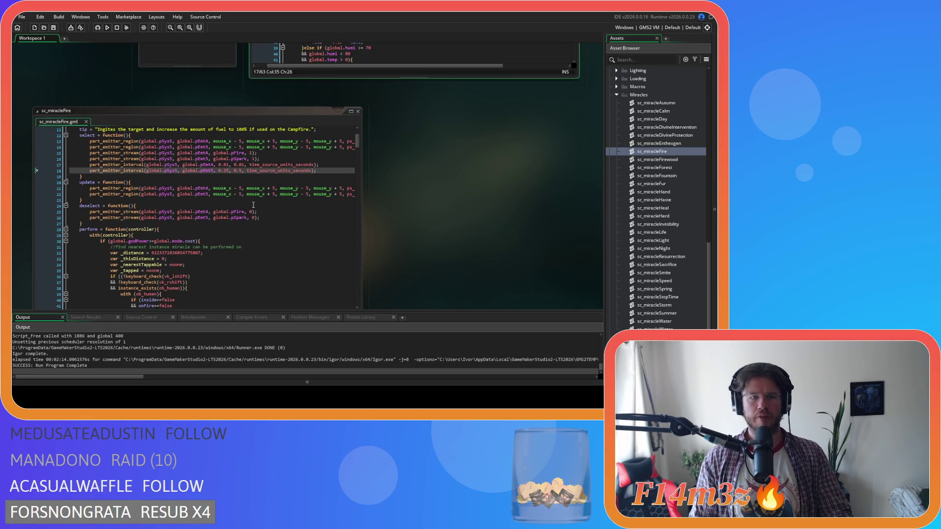
Step: Scroll sc_miracleFire to line 158 and select the global.flameRate = ((7200-fuel)/7200) formula
{"action": "left_click", "coordinate": [343, 191]}
{"action": "scroll", "coordinate": [294, 181], "scroll_direction": "down", "scroll_amount": 20}
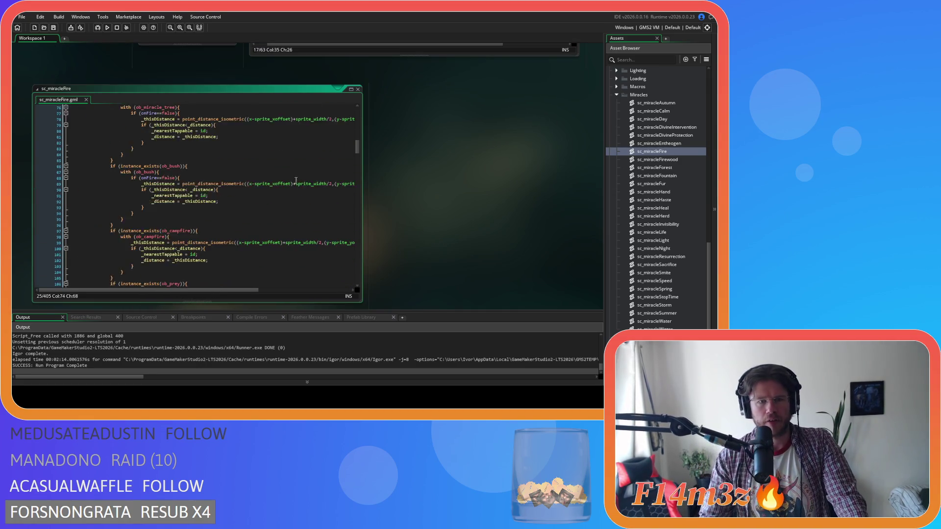
{"action": "scroll", "coordinate": [288, 168], "scroll_direction": "down", "scroll_amount": 10}
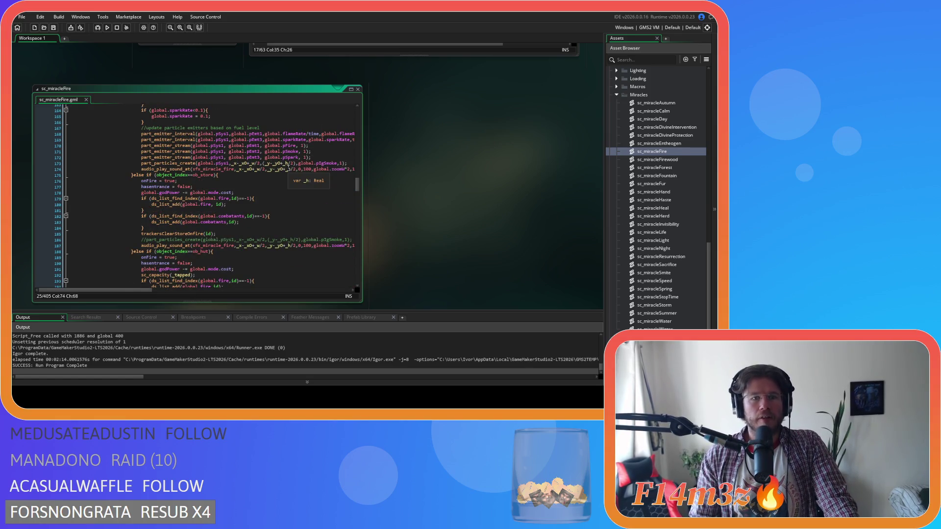
{"action": "scroll", "coordinate": [176, 208], "scroll_direction": "up", "scroll_amount": 2}
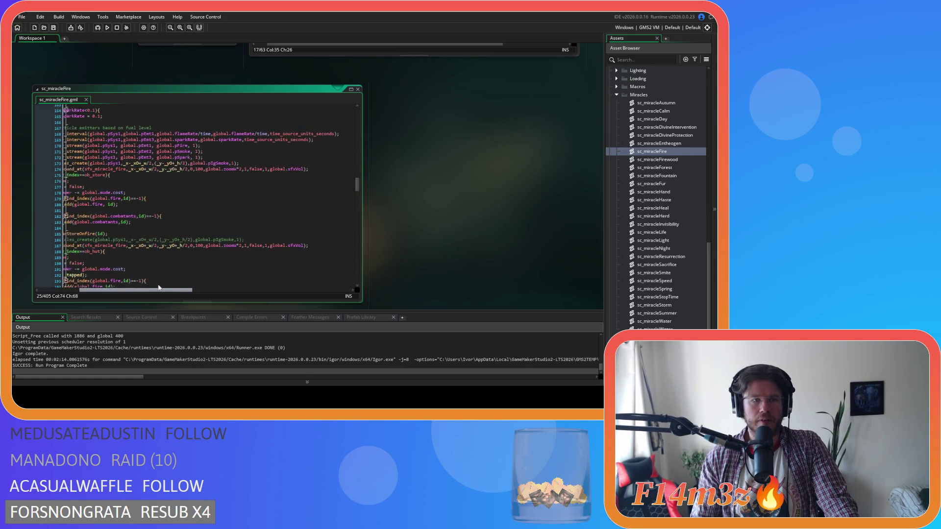
{"action": "scroll", "coordinate": [177, 208], "scroll_direction": "up", "scroll_amount": 3}
{"action": "left_click", "coordinate": [254, 183]}
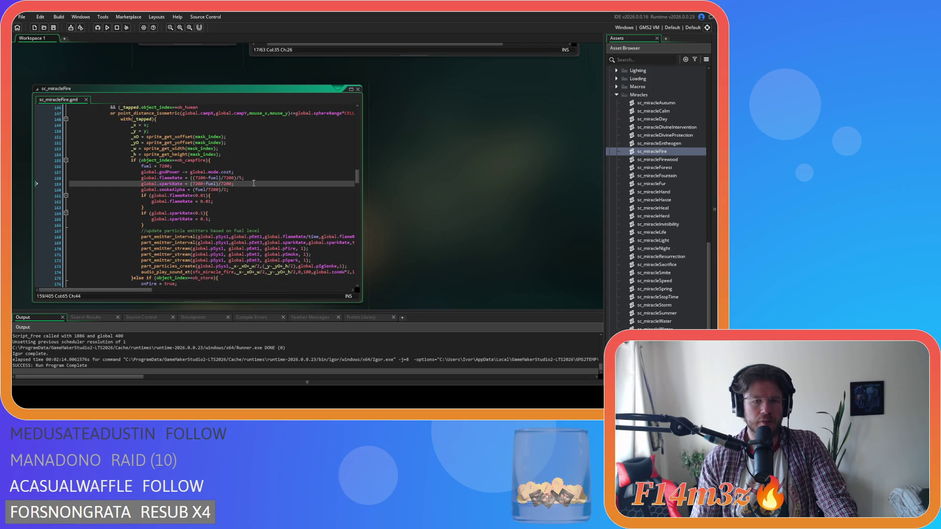
{"action": "double_click", "coordinate": [241, 178]}
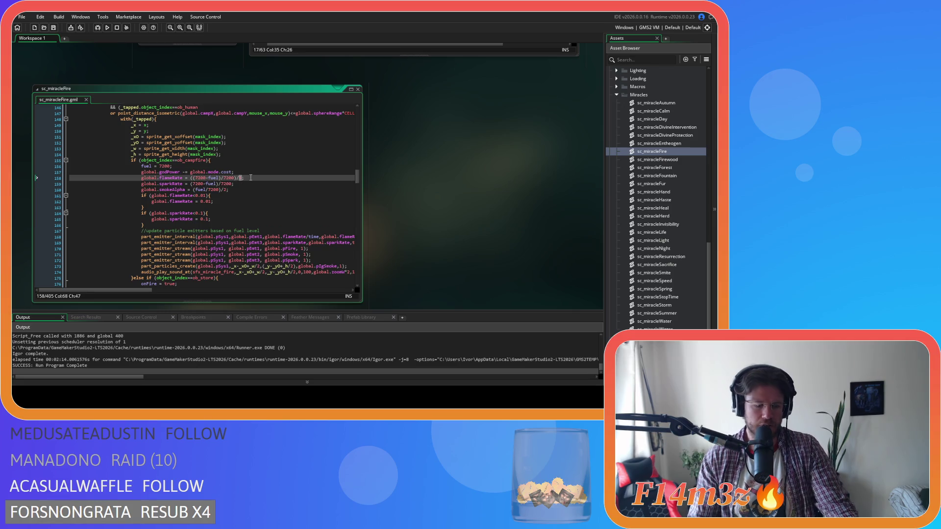
{"action": "scroll", "coordinate": [202, 244], "scroll_direction": "down", "scroll_amount": 2}
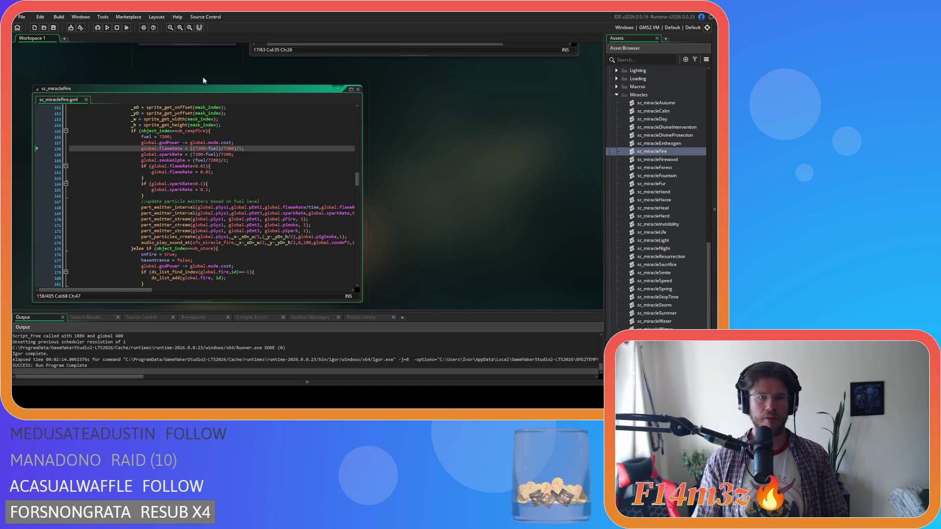
{"action": "left_click_drag", "start_coordinate": [182, 148], "coordinate": [142, 152]}
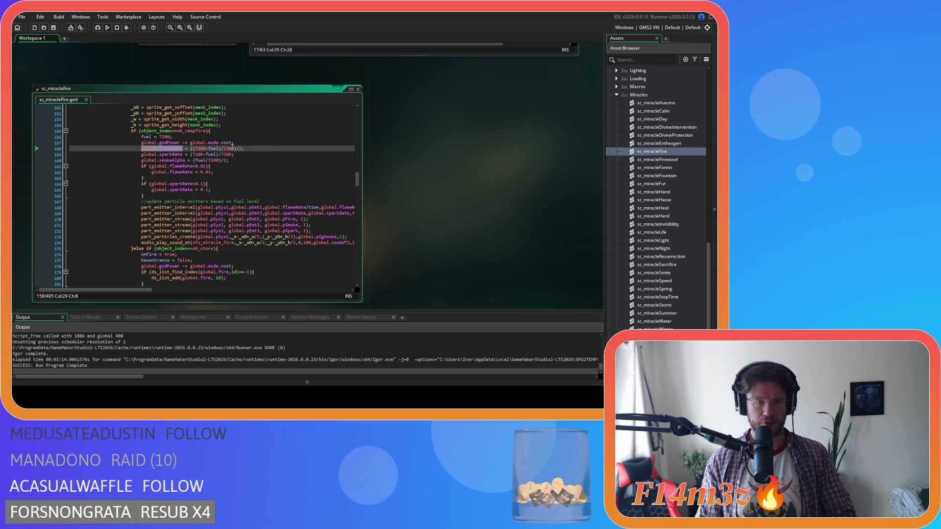
{"action": "left_click_drag", "start_coordinate": [235, 149], "coordinate": [141, 151]}
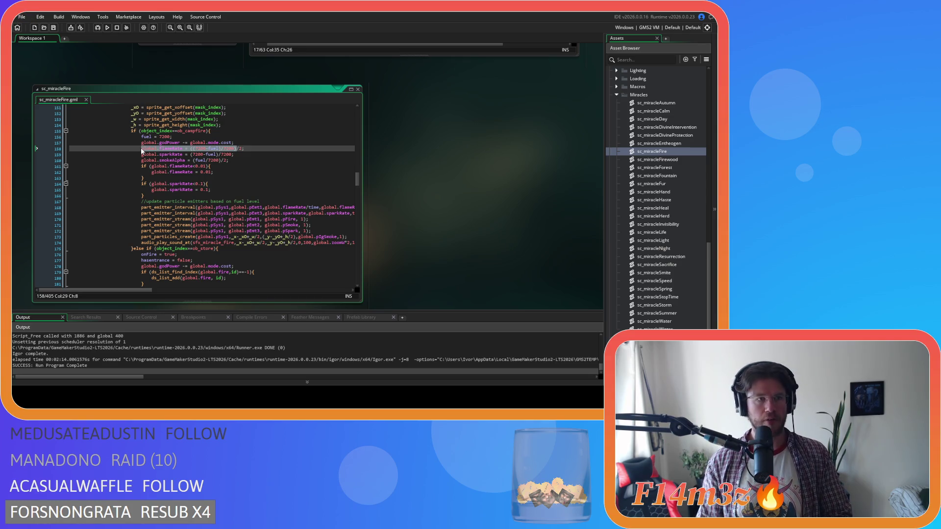
Step: Find all uses of the flameRate formula and attempt the edit at sc_loadCampfireStates line 16
{"action": "key", "text": "ctrl+f"}
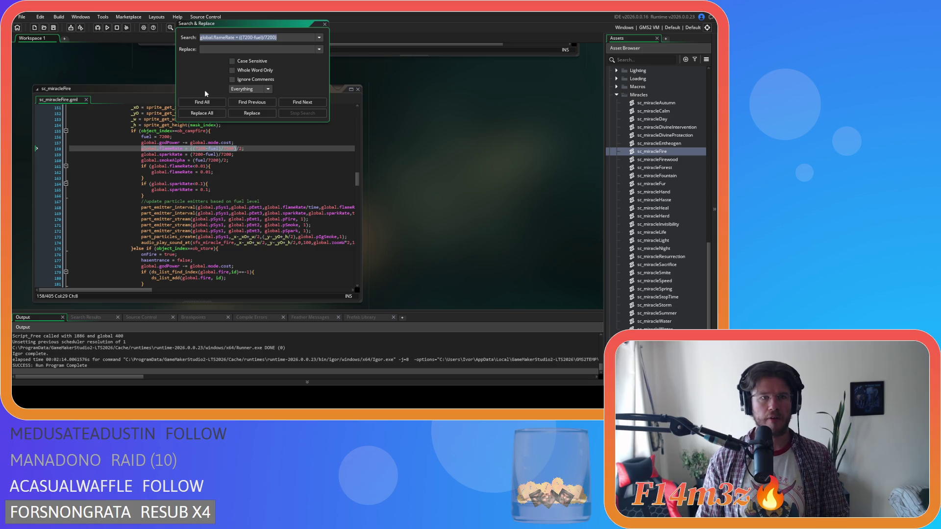
{"action": "left_click", "coordinate": [202, 101]}
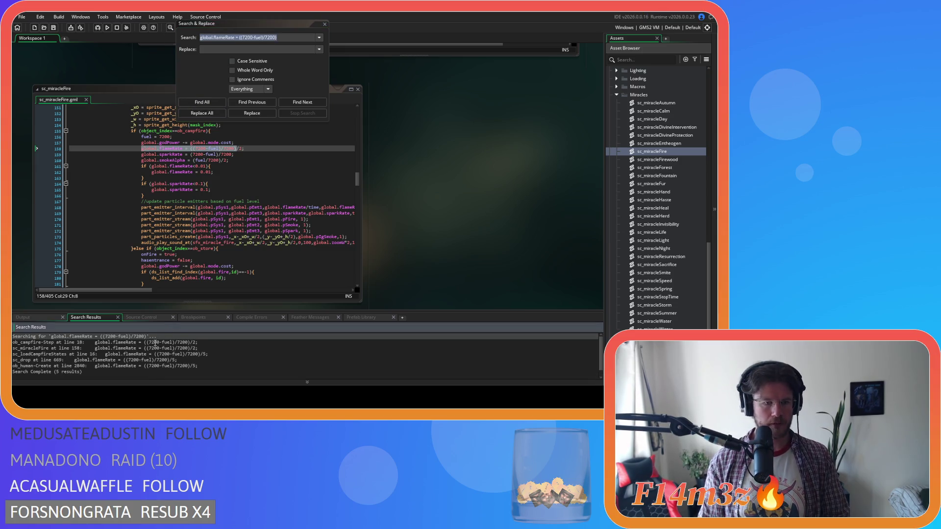
{"action": "double_click", "coordinate": [185, 353]}
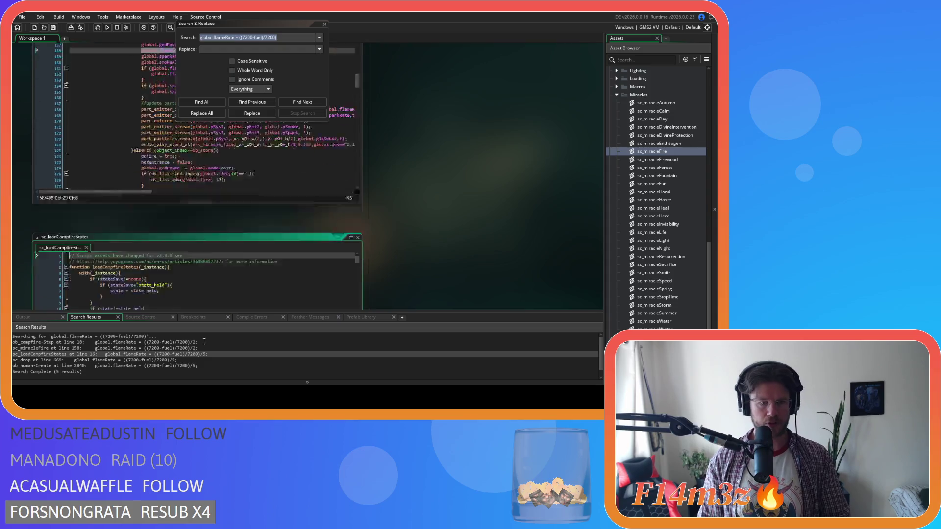
{"action": "left_click", "coordinate": [199, 174]}
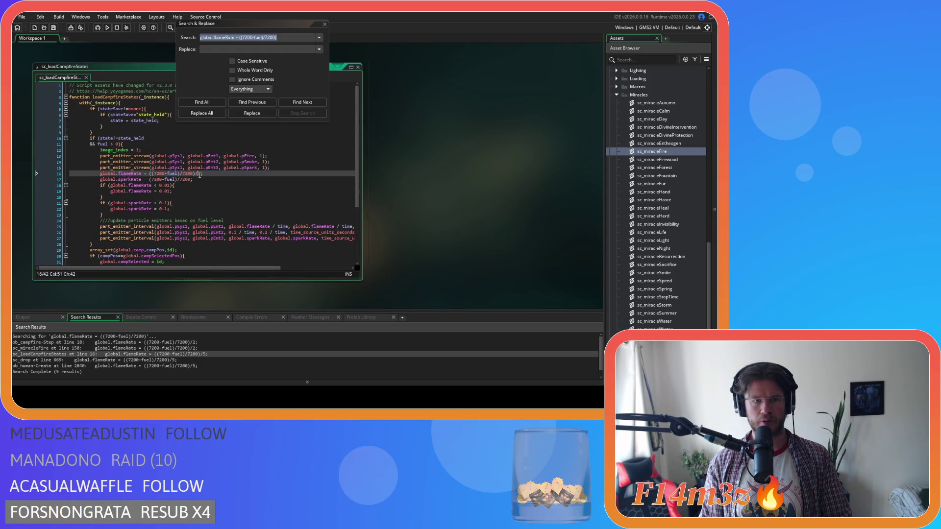
{"action": "type", "text": "2"}
{"action": "key", "text": "Return"}
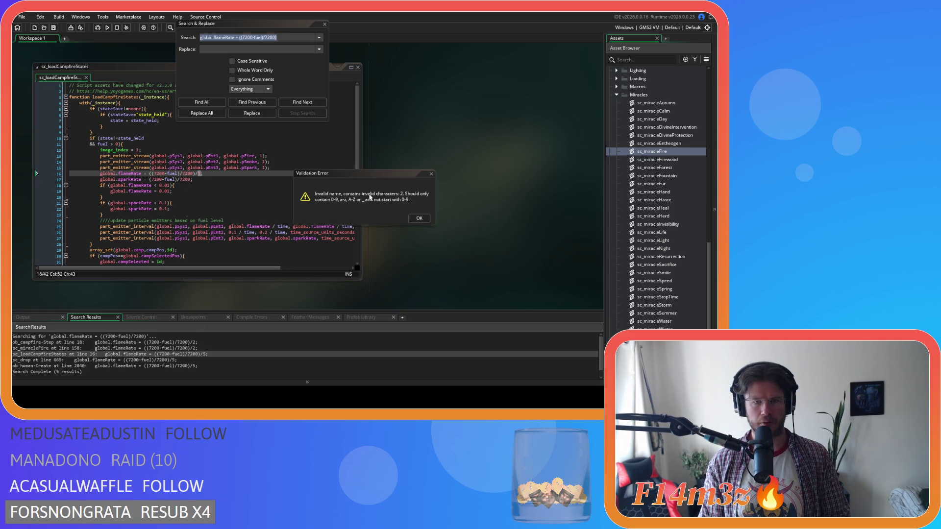
{"action": "key", "text": "Return"}
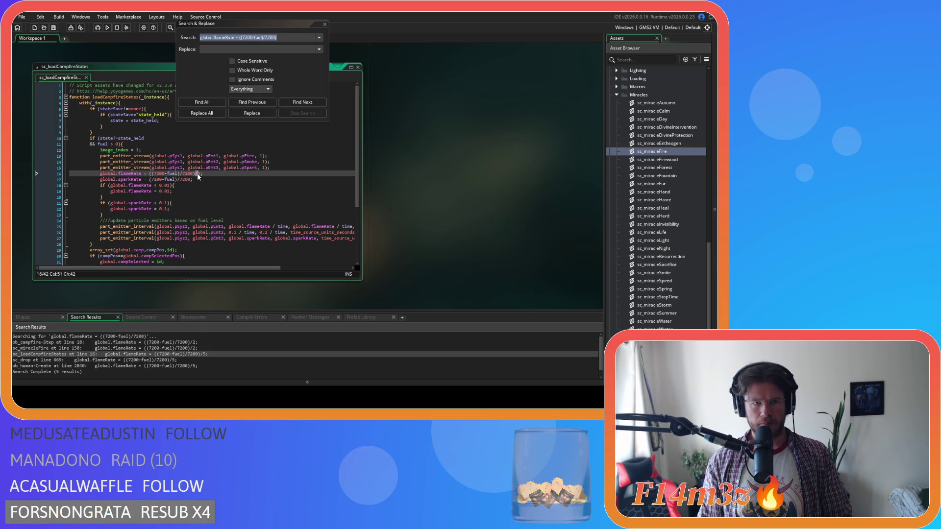
{"action": "type", "text": "2"}
Step: Change the divisor on sc_drop line 669 from 5 to 2 and save the script
{"action": "double_click", "coordinate": [164, 360]}
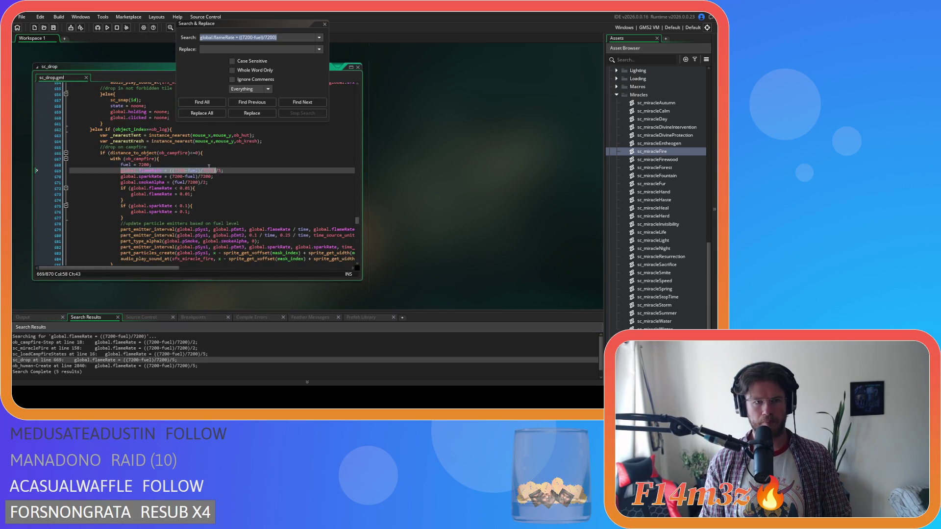
{"action": "double_click", "coordinate": [220, 171]}
{"action": "type", "text": "2"}
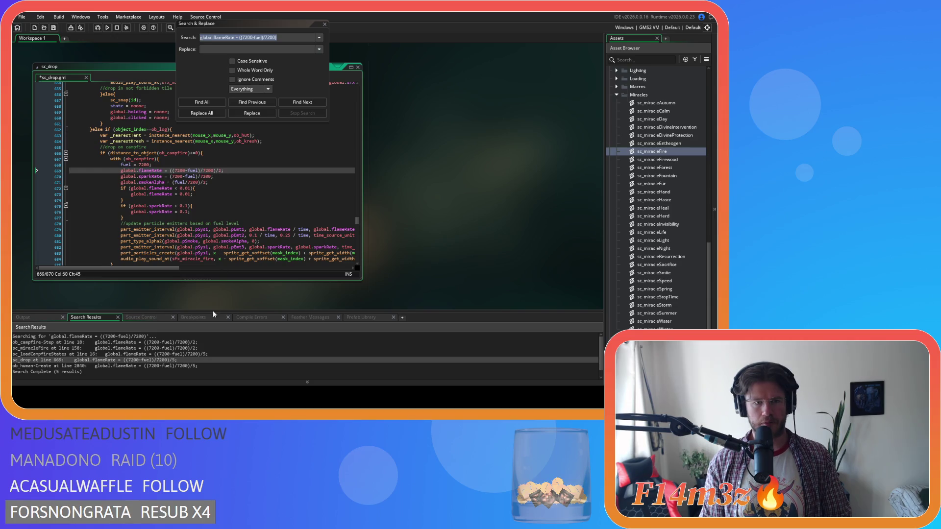
{"action": "left_click", "coordinate": [246, 208]}
{"action": "key", "text": "ctrl+s"}
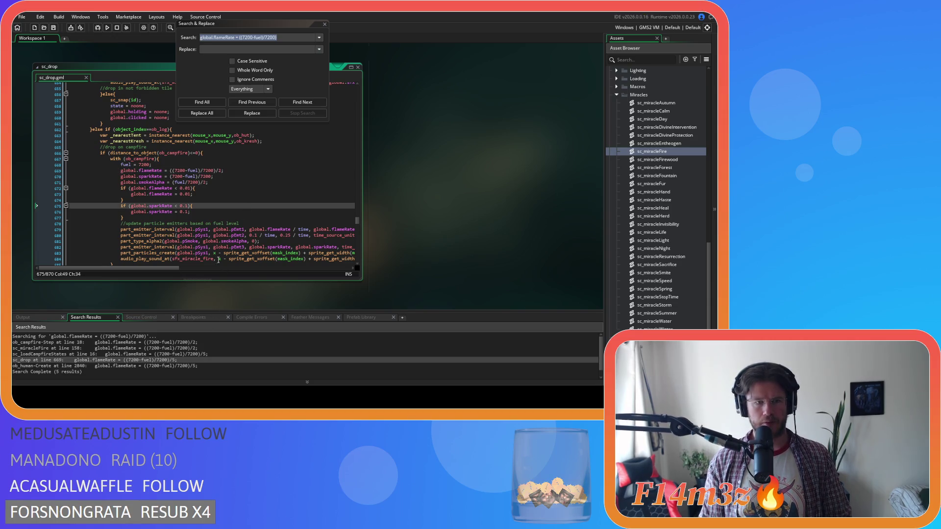
Step: Change the divisor on ob_human Create event line 2840 from 5 to 2
{"action": "left_click", "coordinate": [175, 366]}
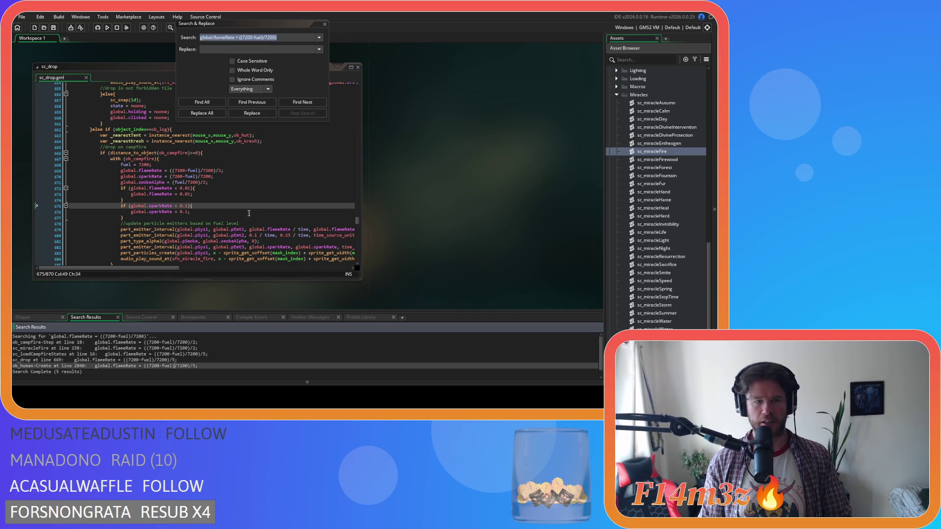
{"action": "double_click", "coordinate": [418, 156]}
{"action": "type", "text": "2"}
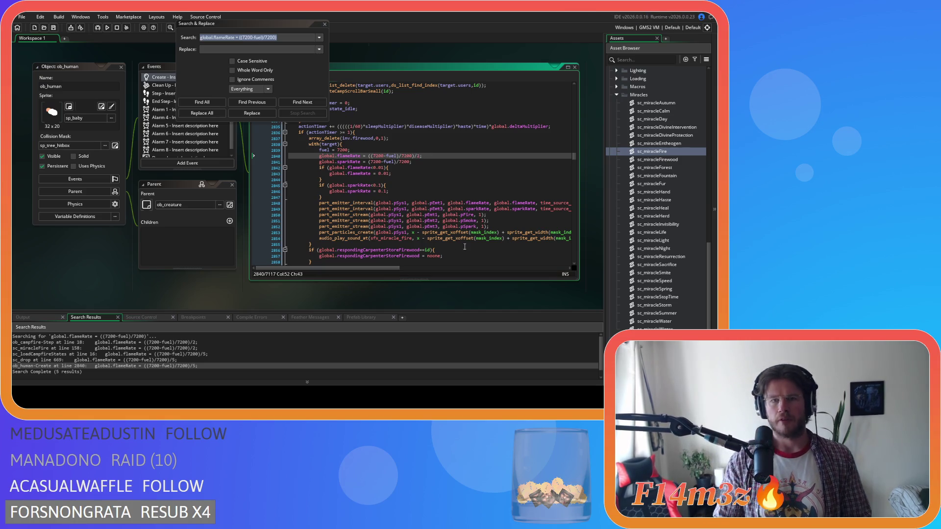
{"action": "mouse_move", "coordinate": [420, 254]}
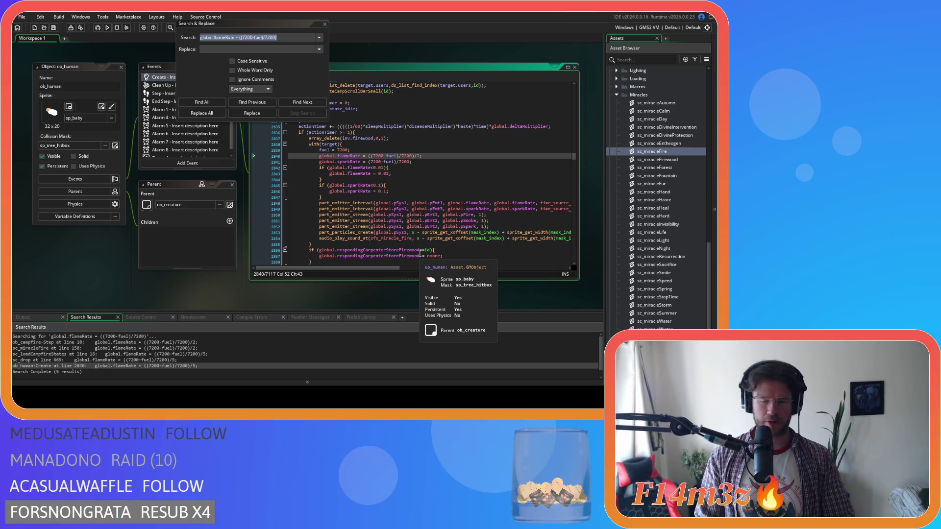
Step: Dismiss the Search & Replace dialog and use Windows > Close All
{"action": "left_click", "coordinate": [325, 23]}
{"action": "left_click", "coordinate": [369, 167]}
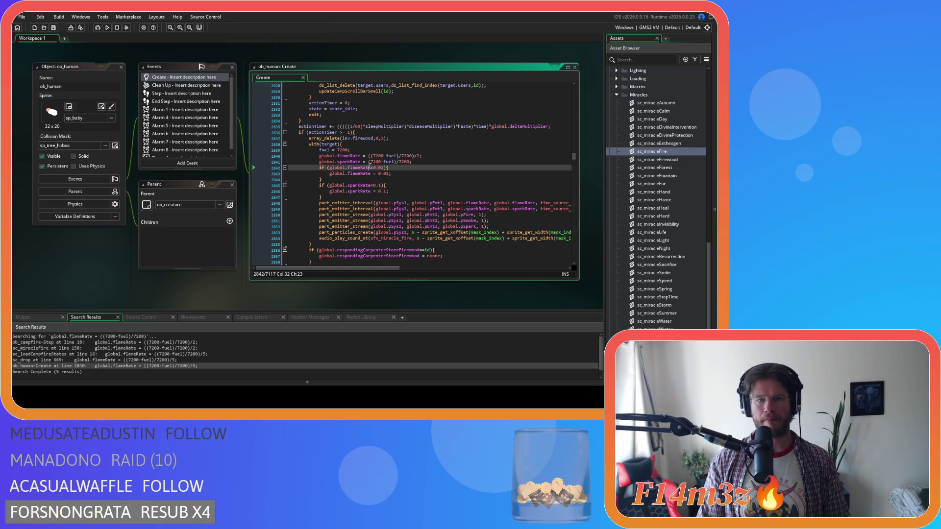
{"action": "right_click", "coordinate": [82, 238]}
{"action": "mouse_move", "coordinate": [93, 249]}
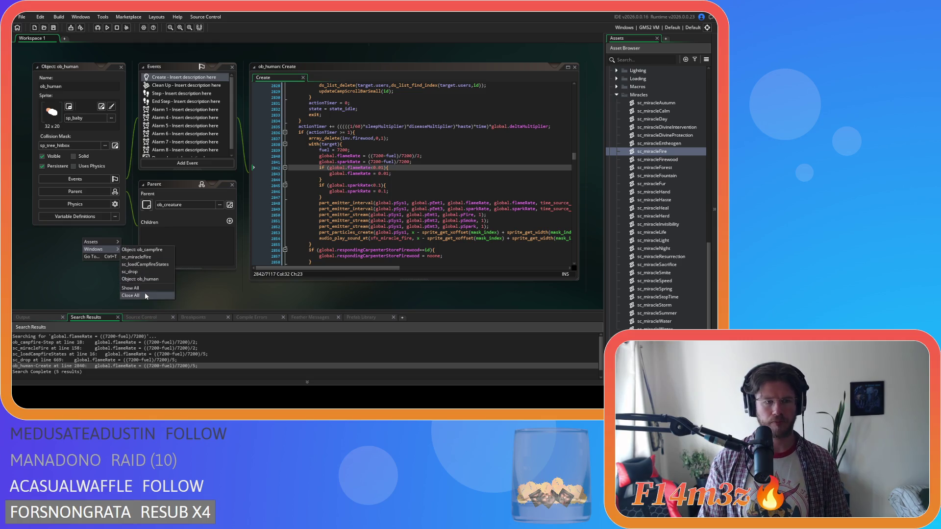
{"action": "left_click", "coordinate": [145, 295]}
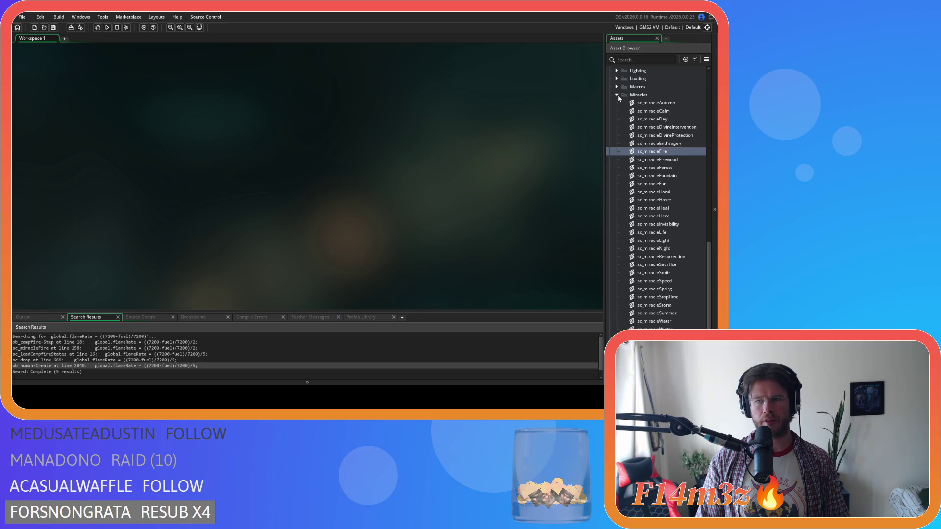
Step: Collapse the Miracles folder and reopen ob_campfire from the Construct objects
{"action": "scroll", "coordinate": [689, 141], "scroll_direction": "up", "scroll_amount": 5}
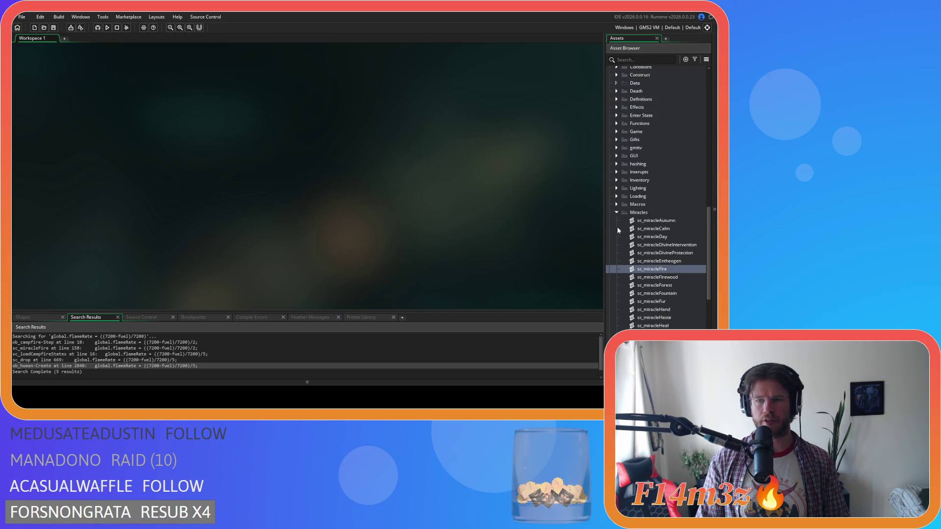
{"action": "left_click", "coordinate": [616, 213]}
{"action": "scroll", "coordinate": [665, 128], "scroll_direction": "up", "scroll_amount": 3}
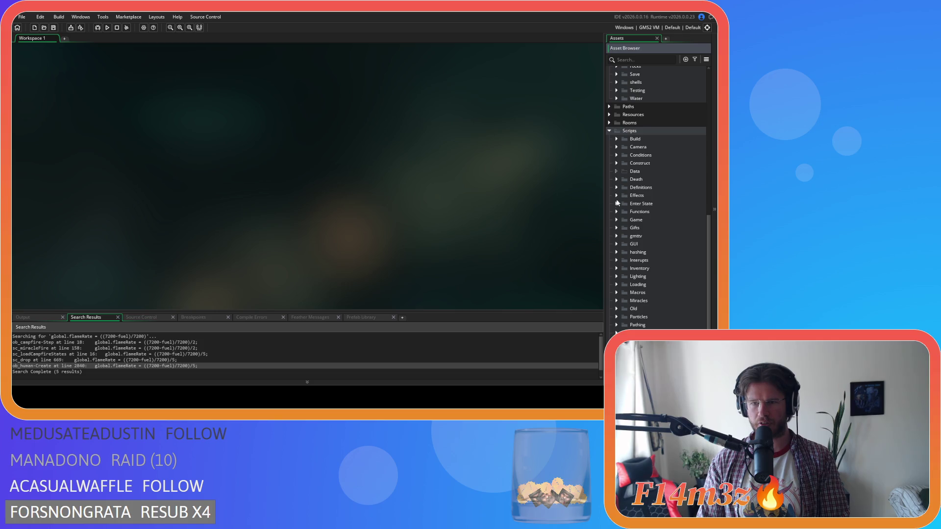
{"action": "left_click", "coordinate": [616, 163]}
{"action": "left_click", "coordinate": [616, 164]}
{"action": "scroll", "coordinate": [621, 163], "scroll_direction": "up", "scroll_amount": 5}
{"action": "double_click", "coordinate": [650, 106]}
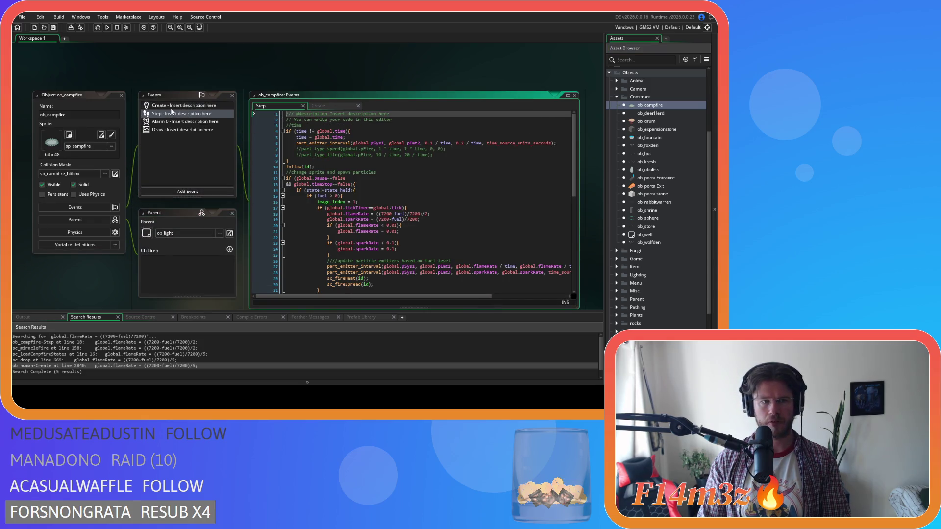
Step: Open ob_campfire's Create event and enter 8 in line 41's emitter region x offset
{"action": "left_click", "coordinate": [172, 105]}
{"action": "scroll", "coordinate": [411, 165], "scroll_direction": "down", "scroll_amount": 5}
{"action": "mouse_move", "coordinate": [311, 298]}
{"action": "left_mouse_down"}
{"action": "mouse_move", "coordinate": [543, 294]}
{"action": "mouse_move", "coordinate": [492, 283]}
{"action": "mouse_move", "coordinate": [532, 277]}
{"action": "left_mouse_up"}
{"action": "left_click", "coordinate": [492, 222]}
{"action": "left_click", "coordinate": [493, 233]}
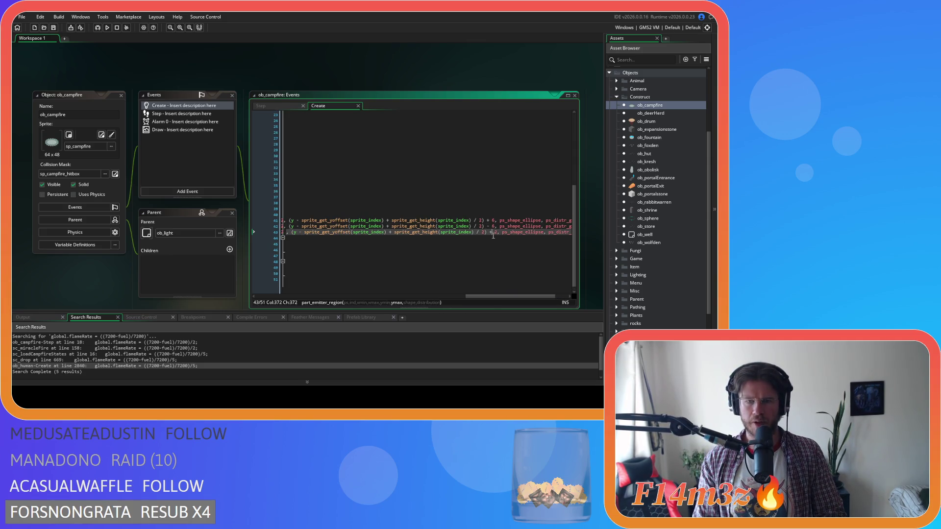
{"action": "mouse_move", "coordinate": [496, 297]}
{"action": "left_mouse_down"}
{"action": "mouse_move", "coordinate": [350, 268]}
{"action": "mouse_move", "coordinate": [486, 274]}
{"action": "left_mouse_up"}
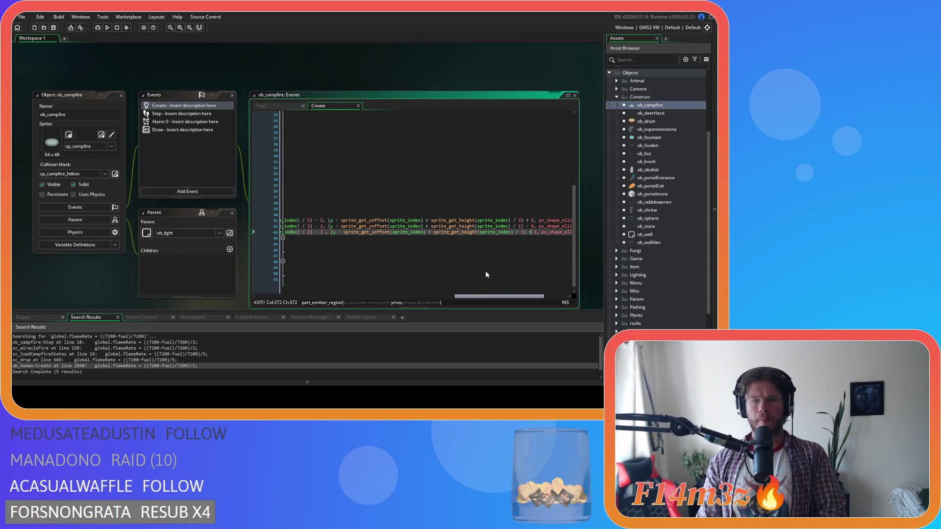
{"action": "left_click_drag", "start_coordinate": [486, 274], "coordinate": [485, 277]}
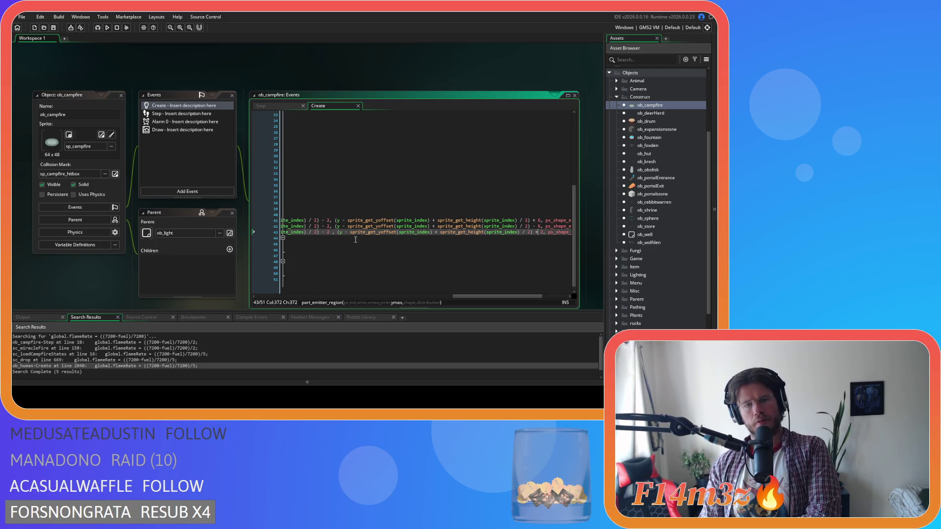
{"action": "left_click", "coordinate": [329, 221]}
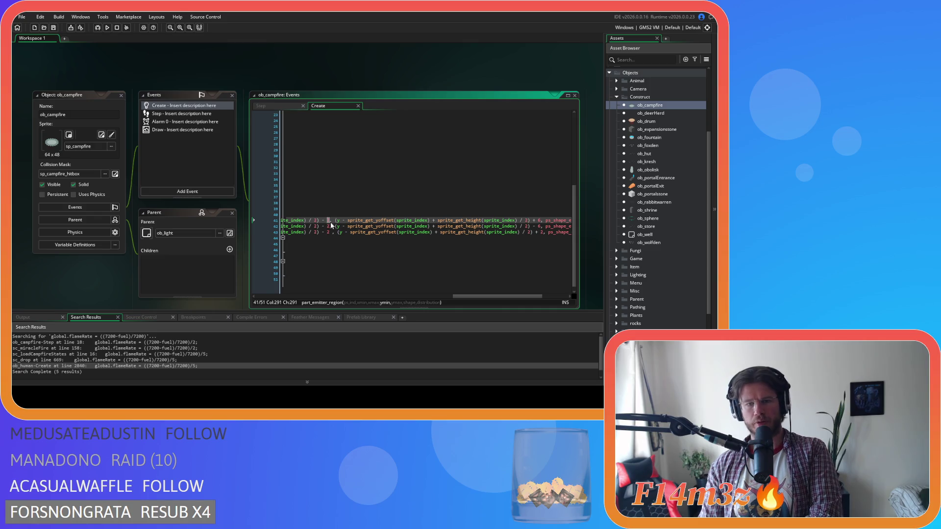
{"action": "type", "text": "8"}
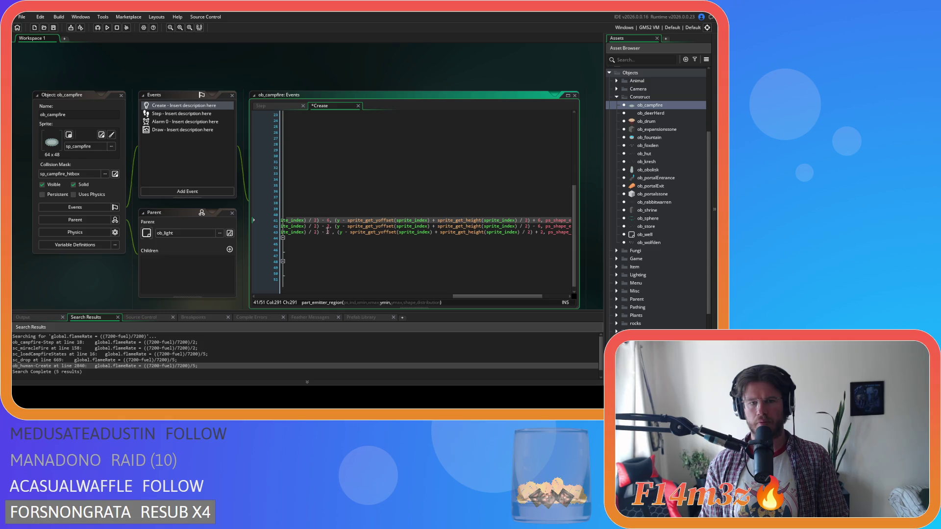
Step: Remove line 42's region offsets, set line 43's y offset to 6, and save
{"action": "double_click", "coordinate": [328, 226]}
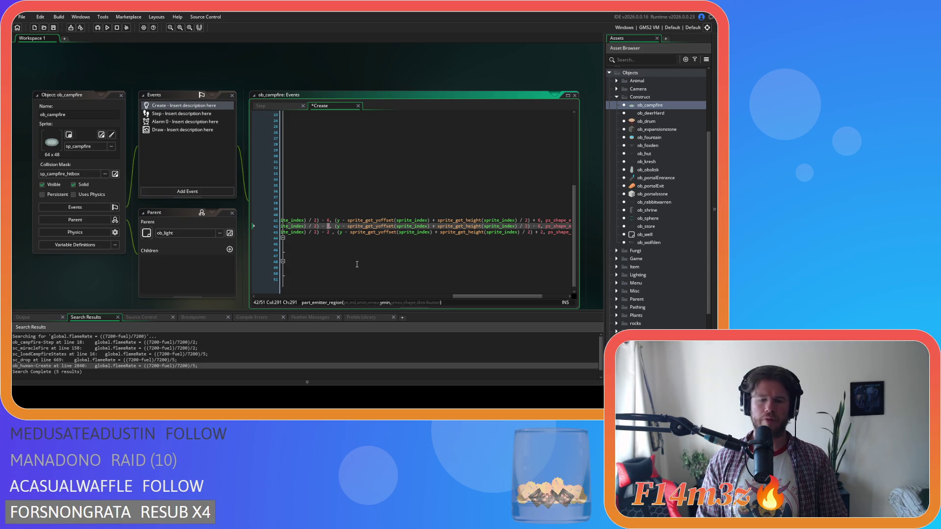
{"action": "key", "text": "BackSpace"}
{"action": "key", "text": "BackSpace"}
{"action": "key", "text": "BackSpace"}
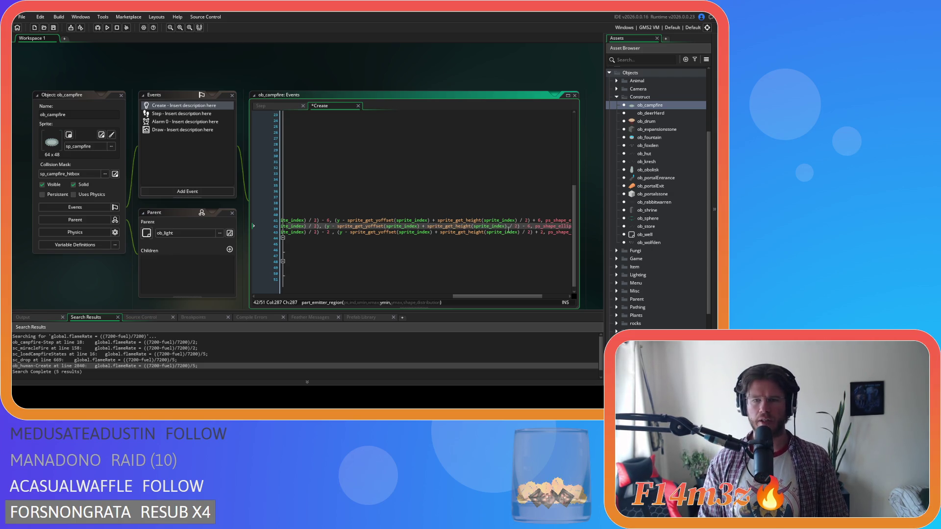
{"action": "left_click_drag", "start_coordinate": [531, 227], "coordinate": [521, 228]}
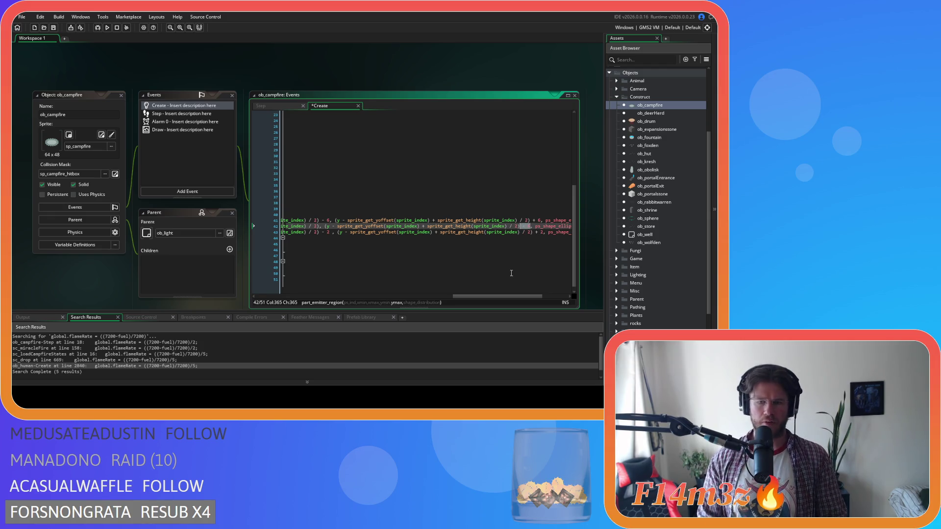
{"action": "key", "text": "BackSpace"}
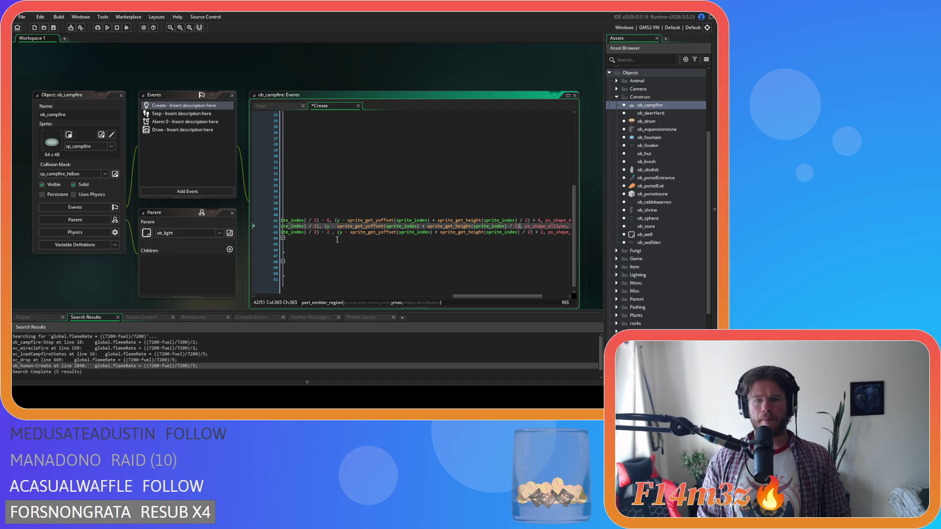
{"action": "double_click", "coordinate": [328, 233]}
{"action": "type", "text": "6"}
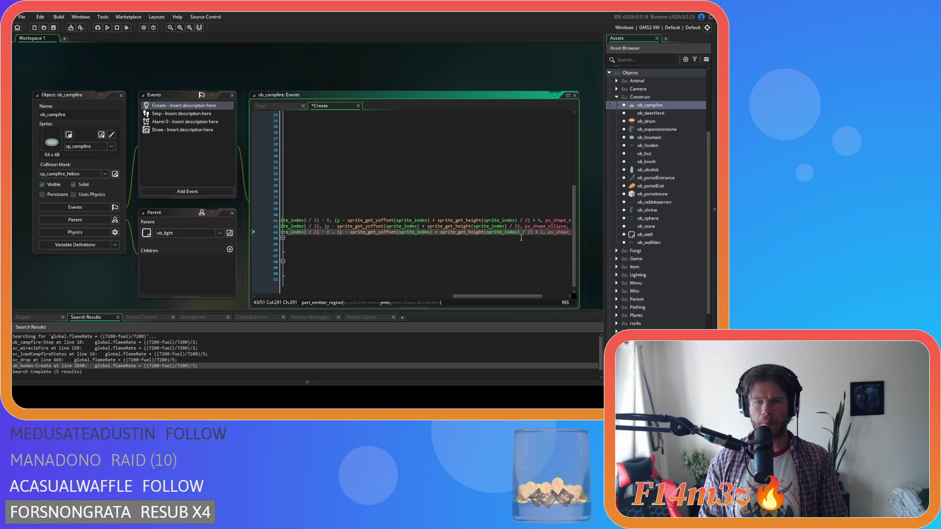
{"action": "double_click", "coordinate": [542, 232]}
{"action": "type", "text": "6"}
{"action": "key", "text": "ctrl+s"}
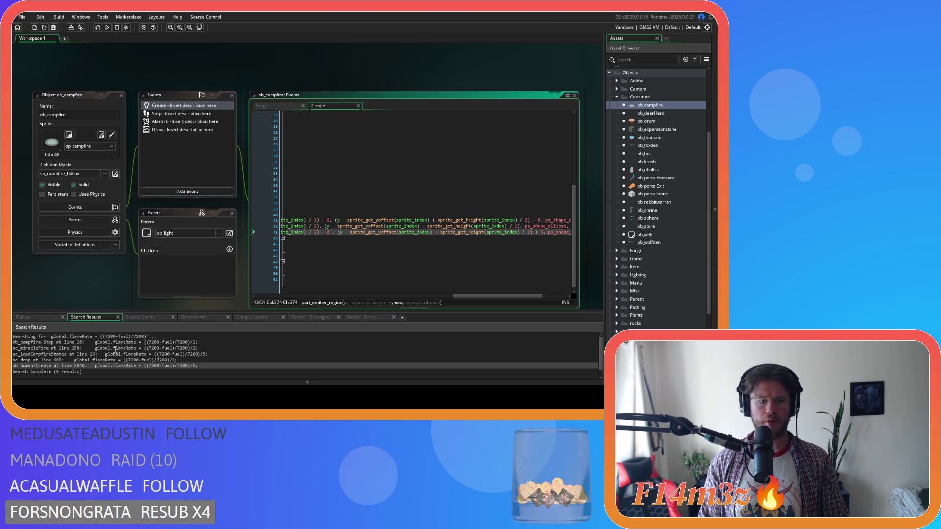
Step: Search the whole project for every occurrence of global.flameRate
{"action": "left_click_drag", "start_coordinate": [135, 342], "coordinate": [93, 343]}
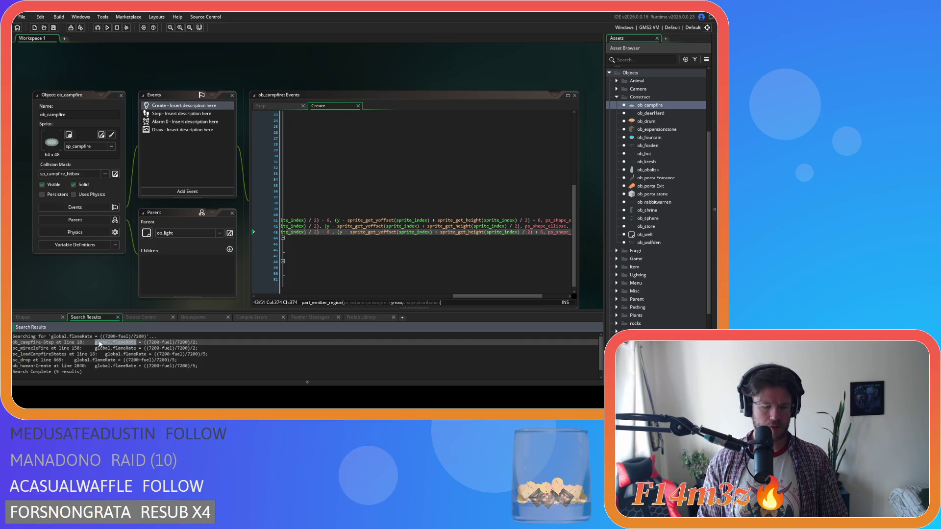
{"action": "key", "text": "ctrl+shift+f"}
{"action": "left_click", "coordinate": [215, 101]}
Step: Jump to ob_campfire's Step flameRate line from the results, review lines 19–20, and run with F5
{"action": "scroll", "coordinate": [140, 342], "scroll_direction": "down", "scroll_amount": 2}
{"action": "scroll", "coordinate": [139, 342], "scroll_direction": "up", "scroll_amount": 2}
{"action": "double_click", "coordinate": [139, 342]}
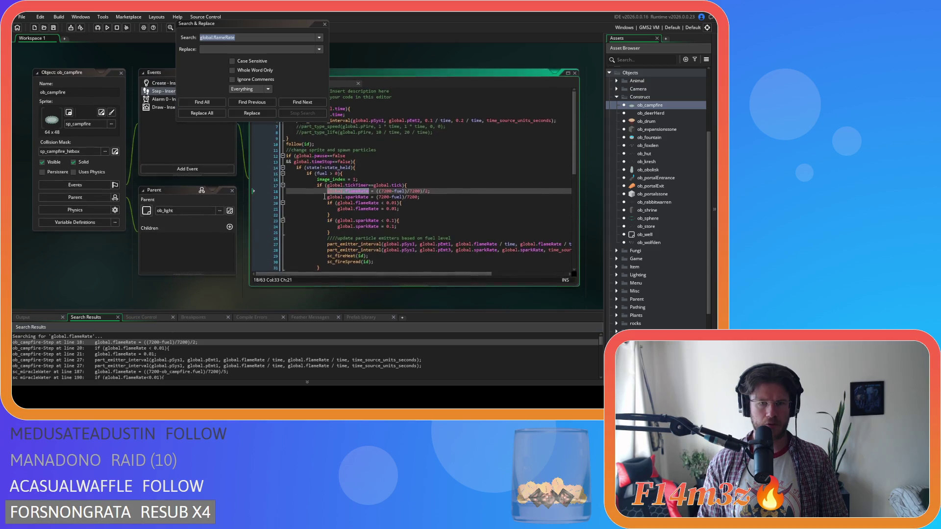
{"action": "left_click", "coordinate": [405, 197]}
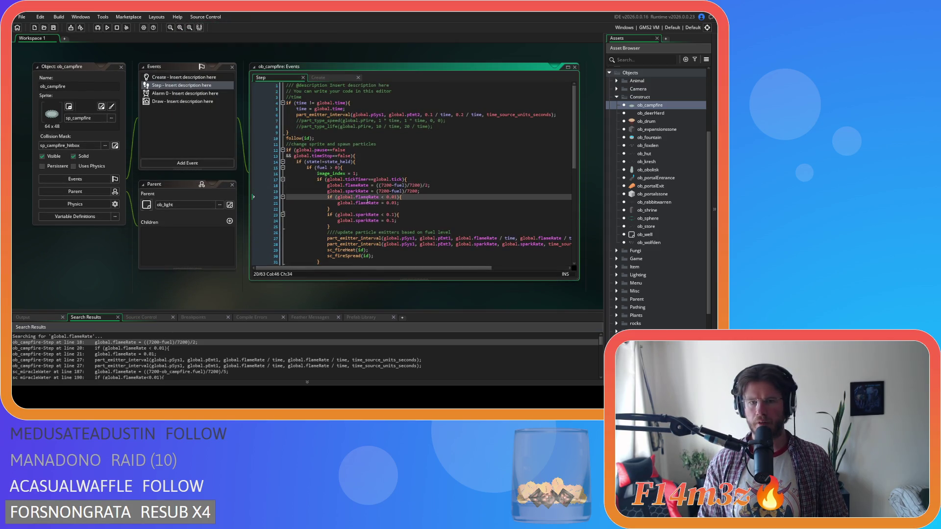
{"action": "left_click", "coordinate": [429, 192]}
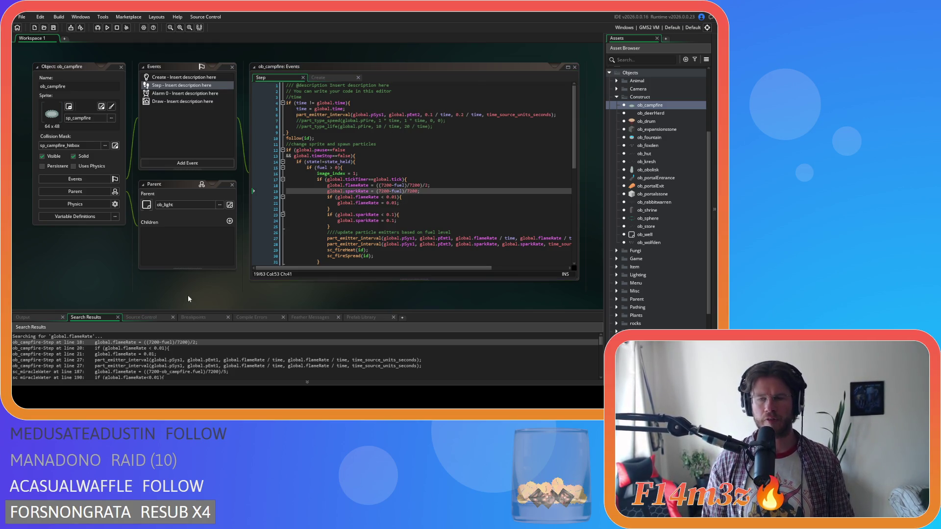
{"action": "key", "text": "F5"}
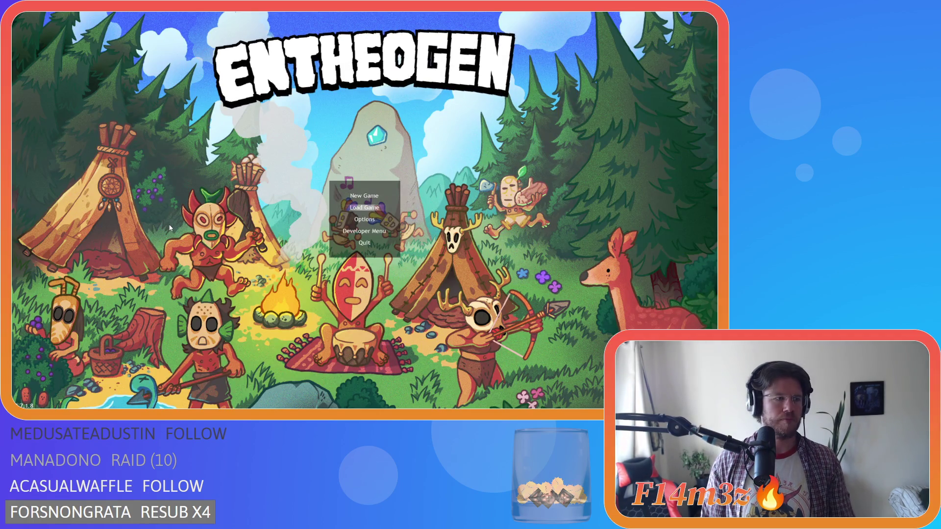
Step: Load the saved game, zoom in on the campfire, then quit with Escape and Y
{"action": "key", "text": "Return"}
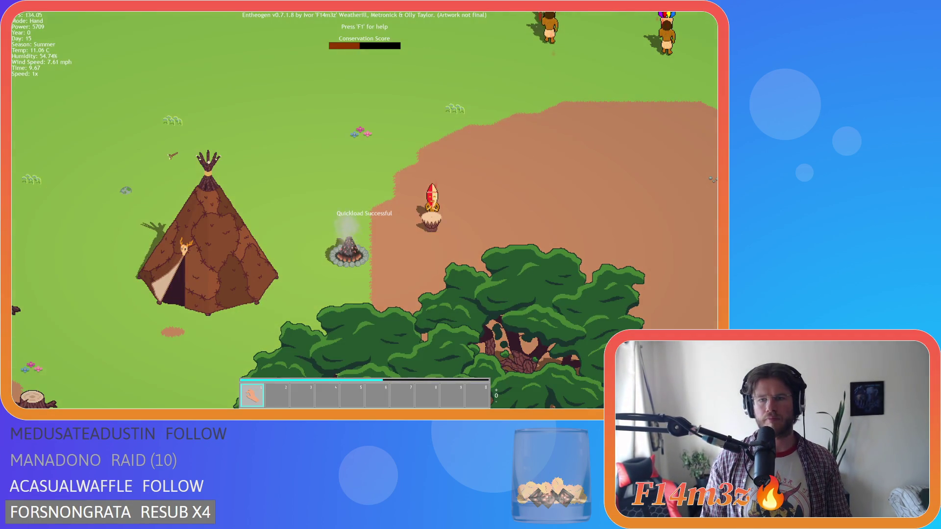
{"action": "scroll", "coordinate": [342, 216], "scroll_direction": "up", "scroll_amount": 2}
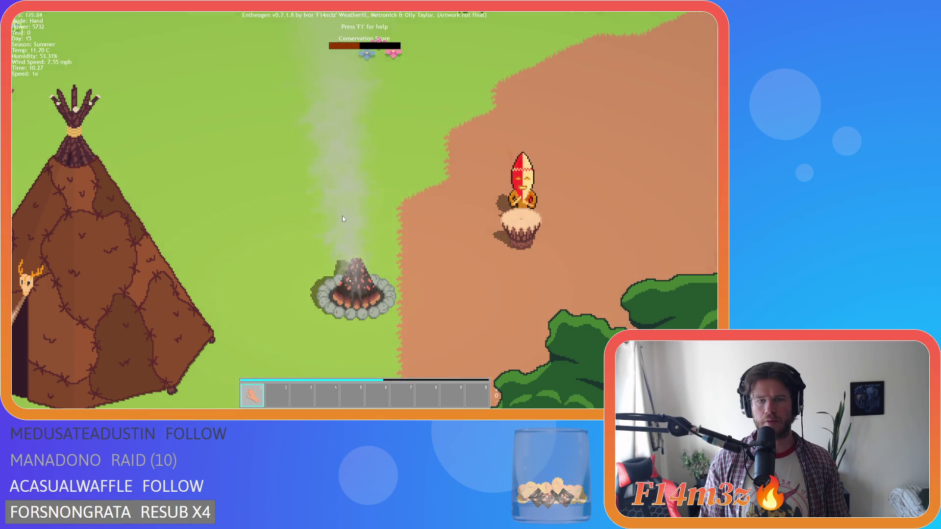
{"action": "scroll", "coordinate": [342, 215], "scroll_direction": "down", "scroll_amount": 2}
{"action": "key", "text": "Escape"}
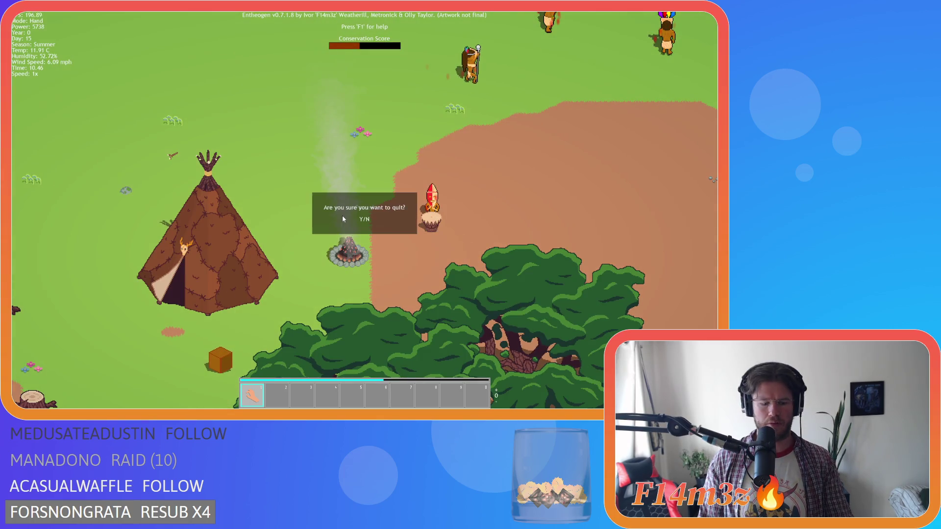
{"action": "key", "text": "y"}
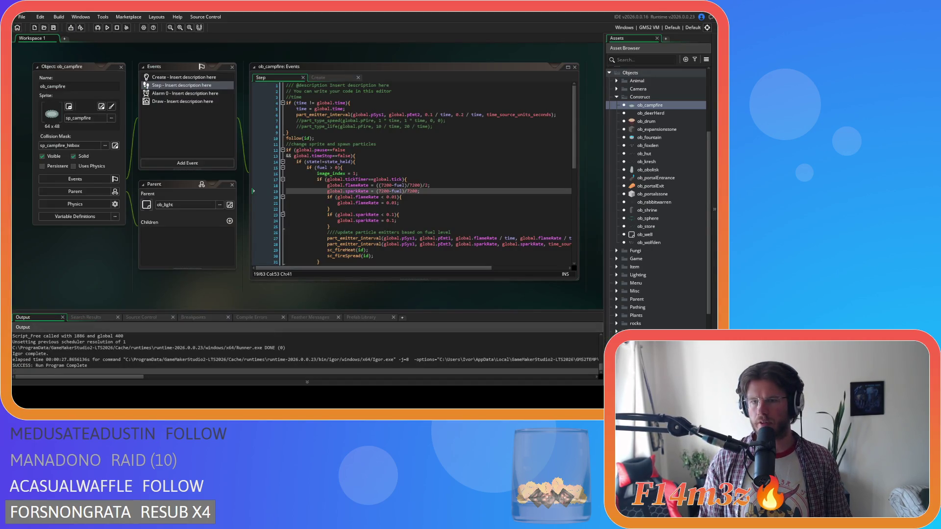
Step: Copy the updated particle emitter region lines from ob_campfire's Create event
{"action": "double_click", "coordinate": [660, 105]}
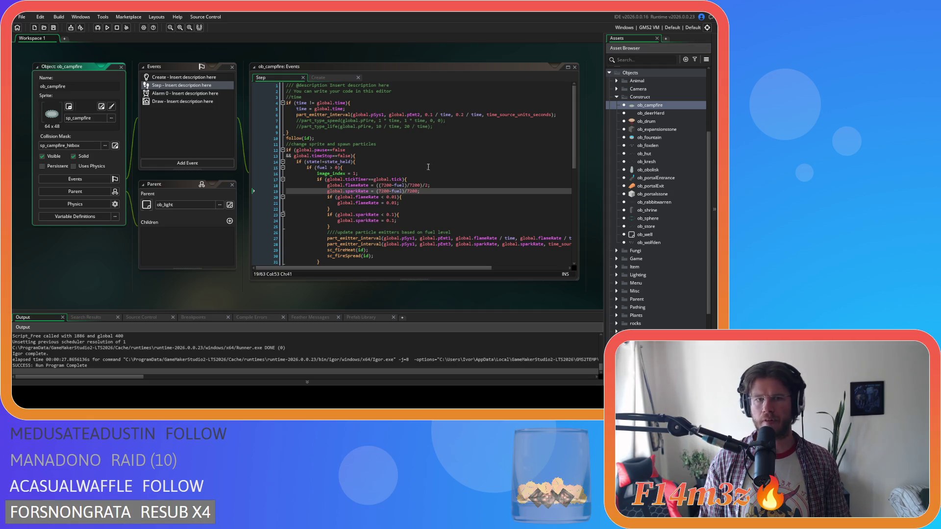
{"action": "left_click", "coordinate": [327, 78]}
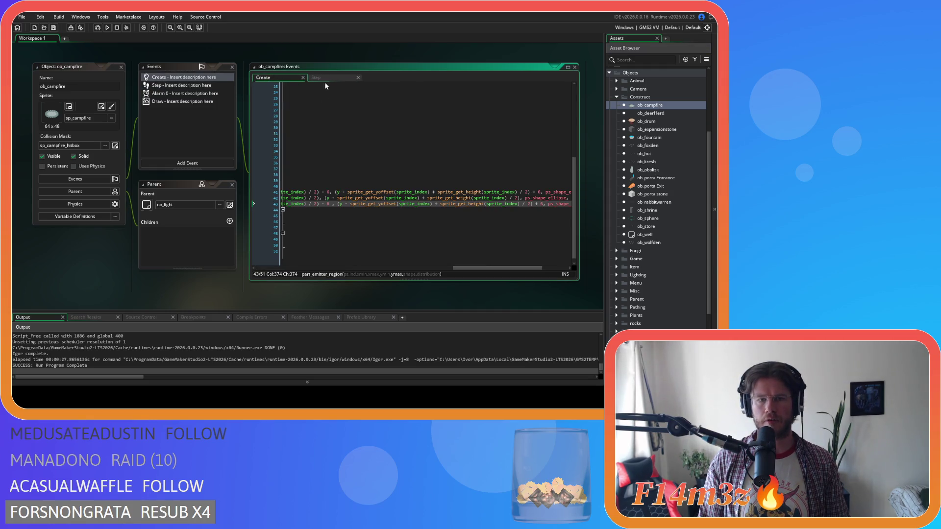
{"action": "scroll", "coordinate": [416, 196], "scroll_direction": "right", "scroll_amount": 3}
{"action": "mouse_move", "coordinate": [549, 203]}
{"action": "left_mouse_down"}
{"action": "mouse_move", "coordinate": [350, 203]}
{"action": "mouse_move", "coordinate": [196, 187]}
{"action": "left_mouse_up"}
{"action": "right_click", "coordinate": [321, 196]}
{"action": "left_click", "coordinate": [335, 210]}
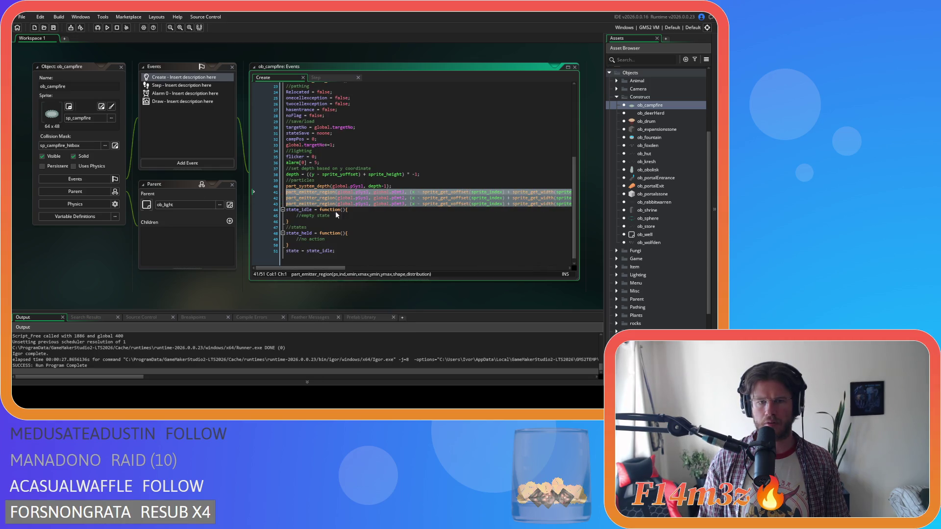
Step: Open the sc_drop script from the Scripts > Game scripts folder
{"action": "scroll", "coordinate": [664, 225], "scroll_direction": "down", "scroll_amount": 3}
{"action": "left_click", "coordinate": [610, 300]}
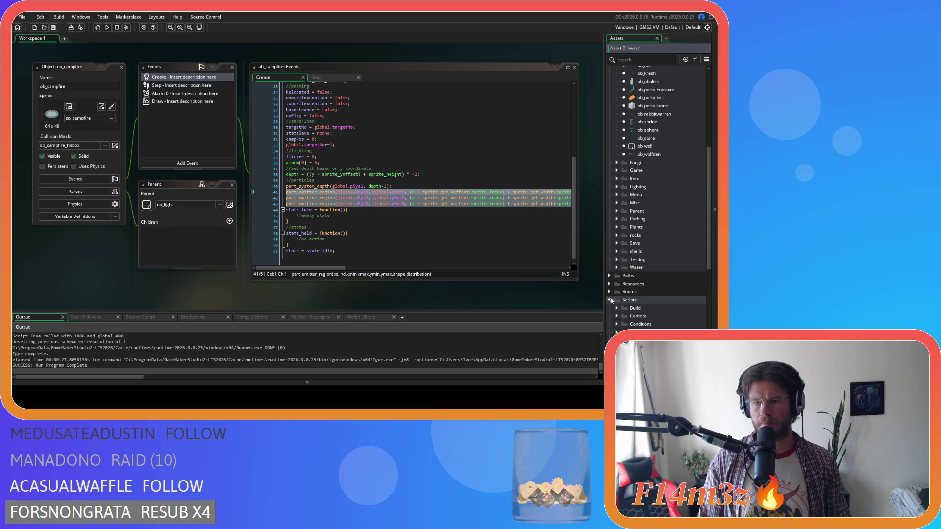
{"action": "scroll", "coordinate": [610, 296], "scroll_direction": "down", "scroll_amount": 3}
{"action": "left_click", "coordinate": [618, 289]}
{"action": "double_click", "coordinate": [646, 334]}
Step: Search sc_drop for 'ob_campfire' and jump to the match on line 666
{"action": "left_click", "coordinate": [274, 182]}
{"action": "key", "text": "ctrl+f"}
{"action": "type", "text": "ob_campfire"}
{"action": "left_click", "coordinate": [348, 95]}
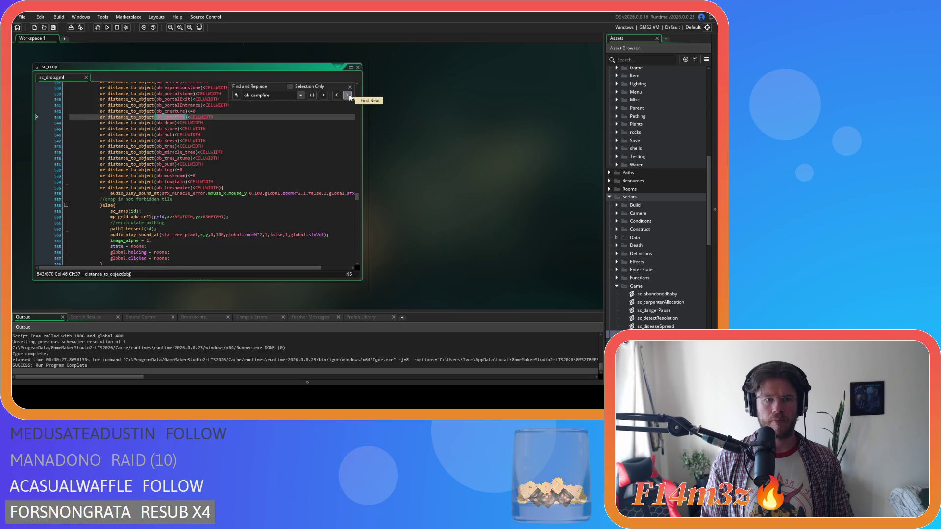
{"action": "left_click", "coordinate": [347, 95]}
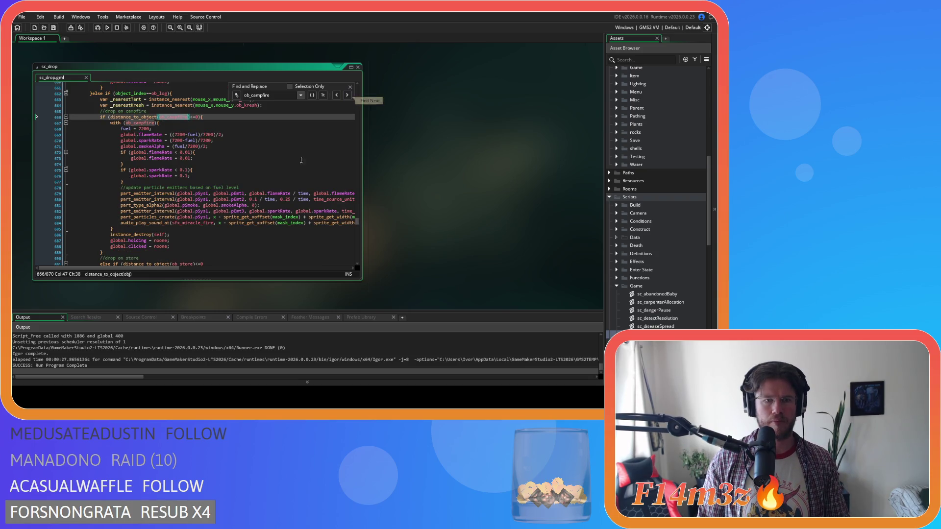
{"action": "mouse_move", "coordinate": [171, 269]}
{"action": "left_mouse_down"}
{"action": "mouse_move", "coordinate": [351, 260]}
{"action": "mouse_move", "coordinate": [148, 269]}
{"action": "left_mouse_up"}
{"action": "scroll", "coordinate": [163, 228], "scroll_direction": "down", "scroll_amount": 3}
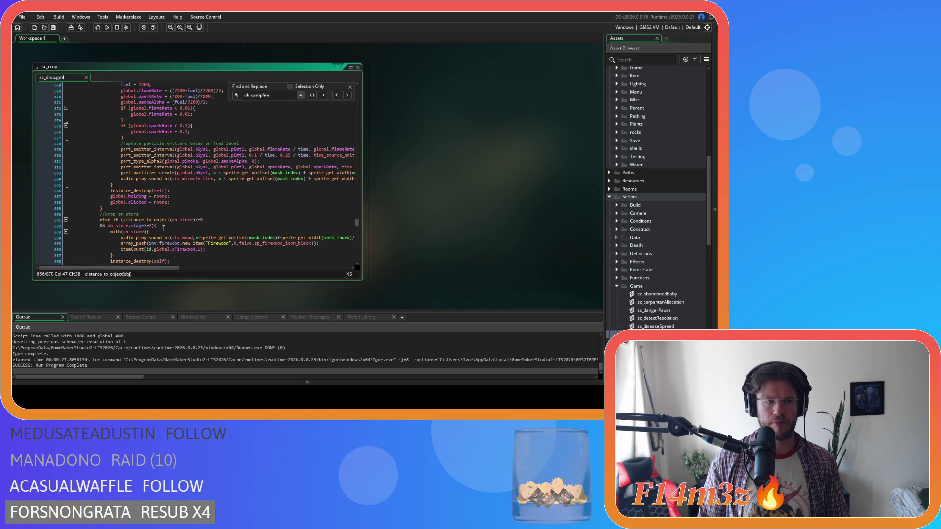
Step: Step through the remaining ob_campfire matches to reach the campfire emitter code near line 739
{"action": "left_click", "coordinate": [347, 95]}
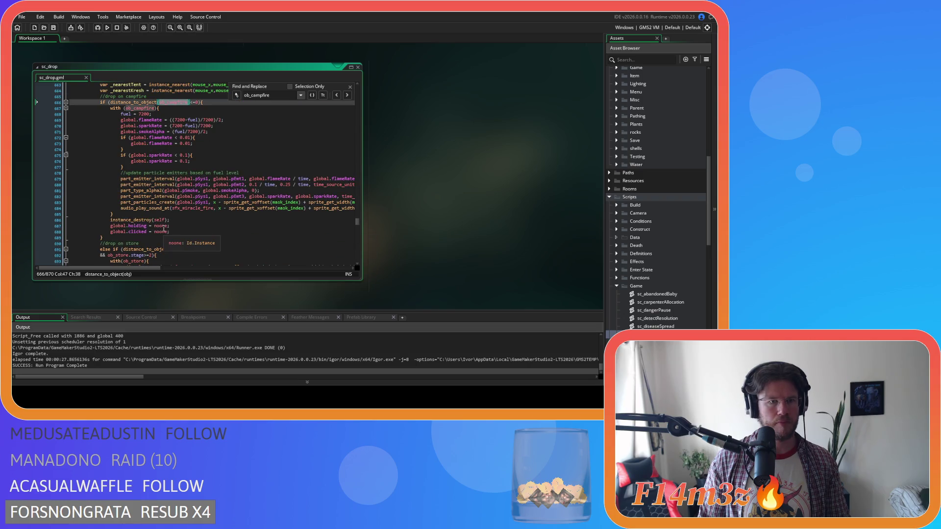
{"action": "left_click", "coordinate": [347, 95]}
{"action": "left_click", "coordinate": [348, 96]}
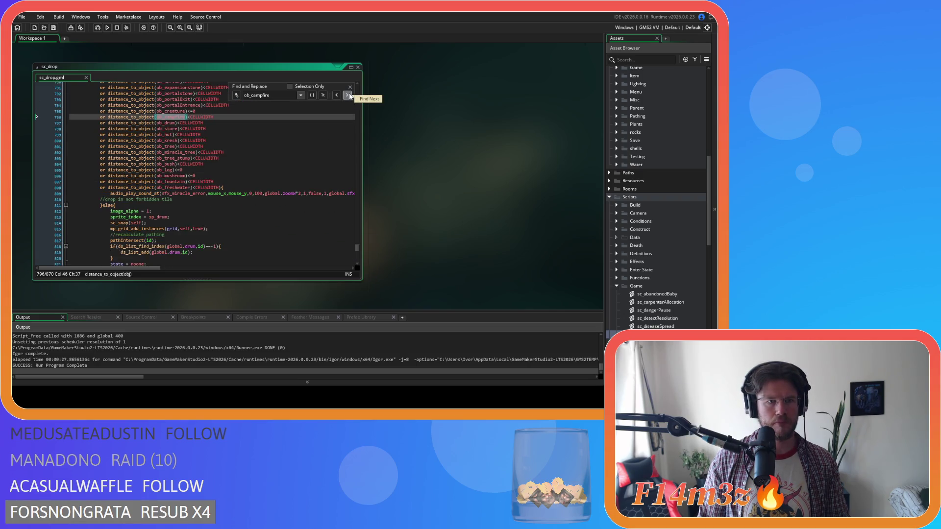
{"action": "left_click", "coordinate": [348, 95]}
{"action": "left_click", "coordinate": [348, 95]}
{"action": "left_click", "coordinate": [348, 96]}
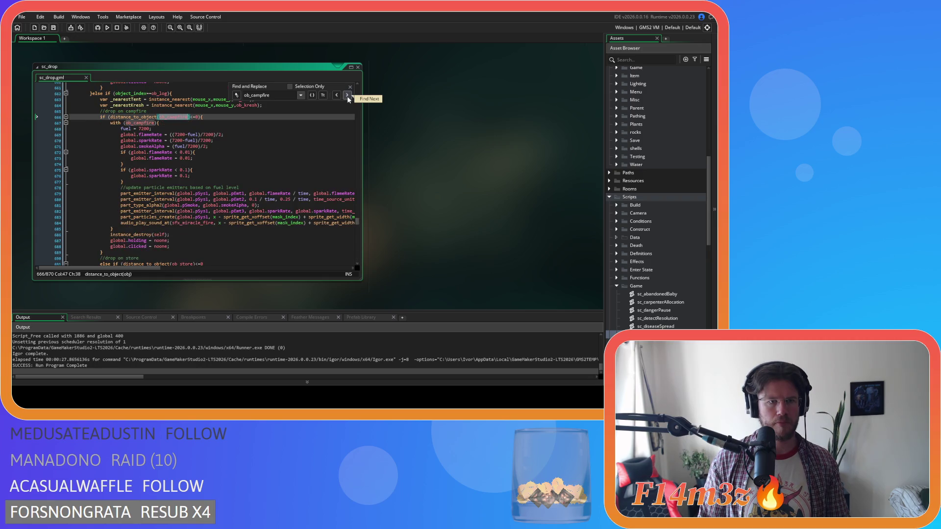
{"action": "left_click", "coordinate": [347, 96]}
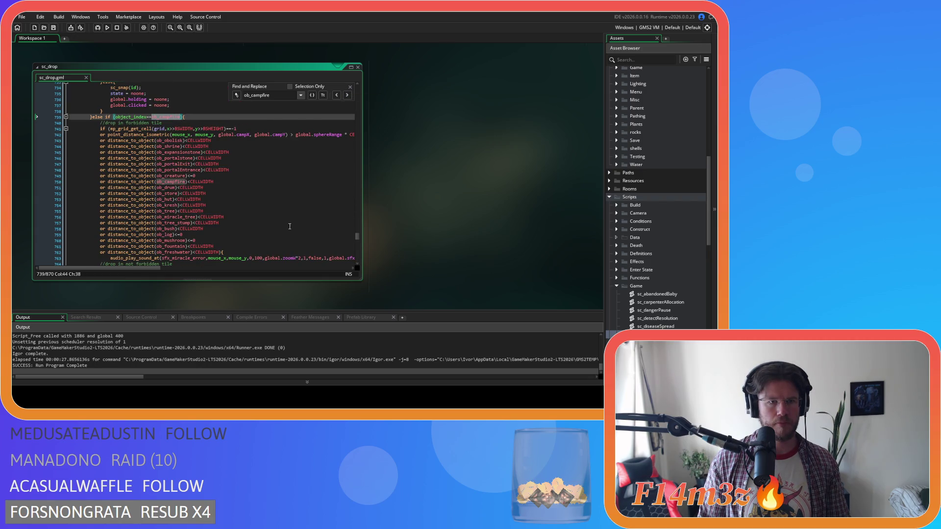
{"action": "scroll", "coordinate": [295, 241], "scroll_direction": "down", "scroll_amount": 2}
{"action": "scroll", "coordinate": [295, 240], "scroll_direction": "down", "scroll_amount": 4}
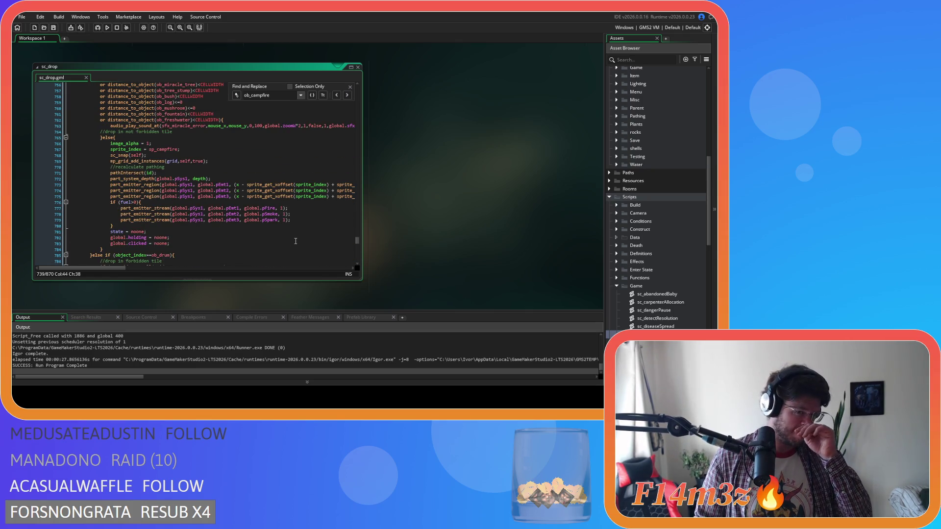
{"action": "left_click_drag", "start_coordinate": [120, 267], "coordinate": [324, 259]}
Step: Replace emitter region lines 773–775 with the pasted updated code
{"action": "mouse_move", "coordinate": [351, 196]}
{"action": "left_mouse_down"}
{"action": "mouse_move", "coordinate": [69, 186]}
{"action": "mouse_move", "coordinate": [107, 184]}
{"action": "left_mouse_up"}
{"action": "right_click", "coordinate": [107, 185]}
{"action": "left_click", "coordinate": [197, 210]}
{"action": "key", "text": "Right"}
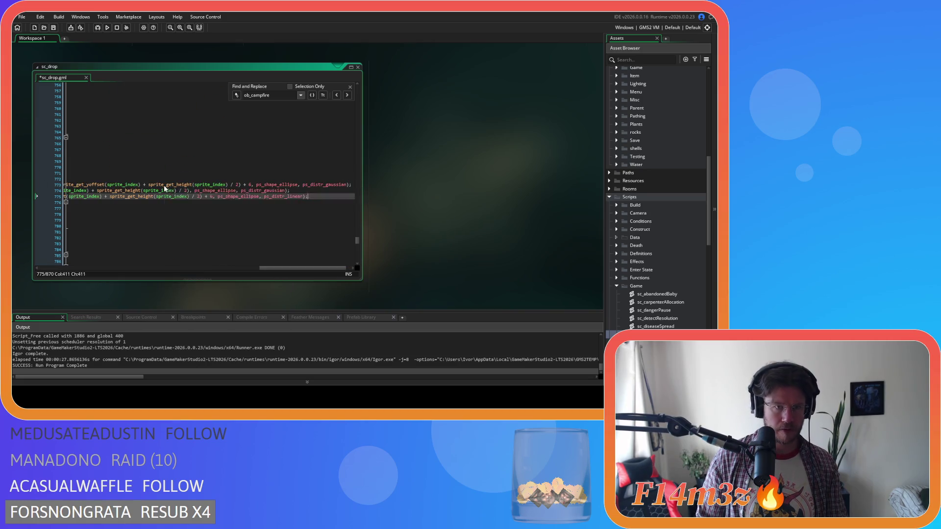
{"action": "mouse_move", "coordinate": [286, 268]}
{"action": "left_mouse_down"}
{"action": "mouse_move", "coordinate": [115, 254]}
{"action": "mouse_move", "coordinate": [94, 265]}
{"action": "left_mouse_up"}
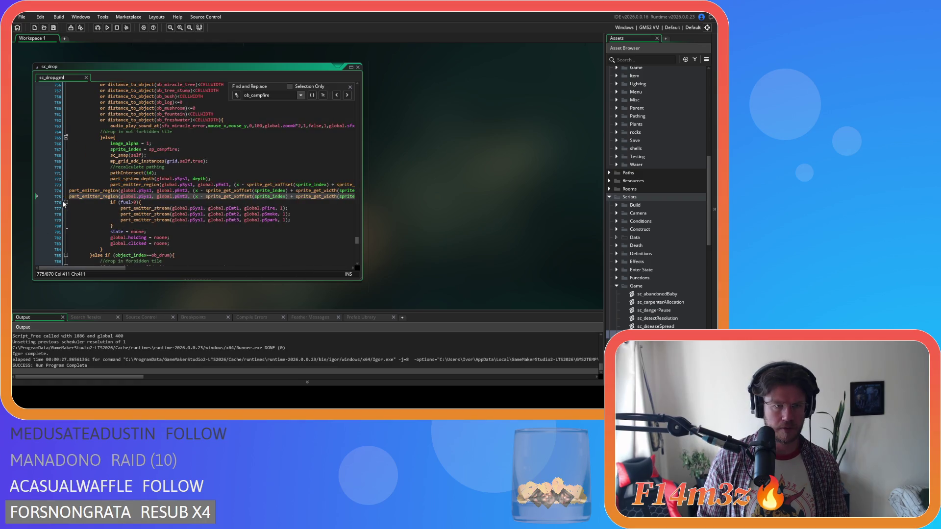
Step: Indent lines 774 and 775 to match the block, then build and run with F5
{"action": "left_click", "coordinate": [69, 190]}
{"action": "key", "text": "Tab"}
{"action": "left_click", "coordinate": [73, 197]}
{"action": "key", "text": "Tab"}
{"action": "key", "text": "Tab"}
{"action": "left_click", "coordinate": [312, 196]}
{"action": "key", "text": "F5"}
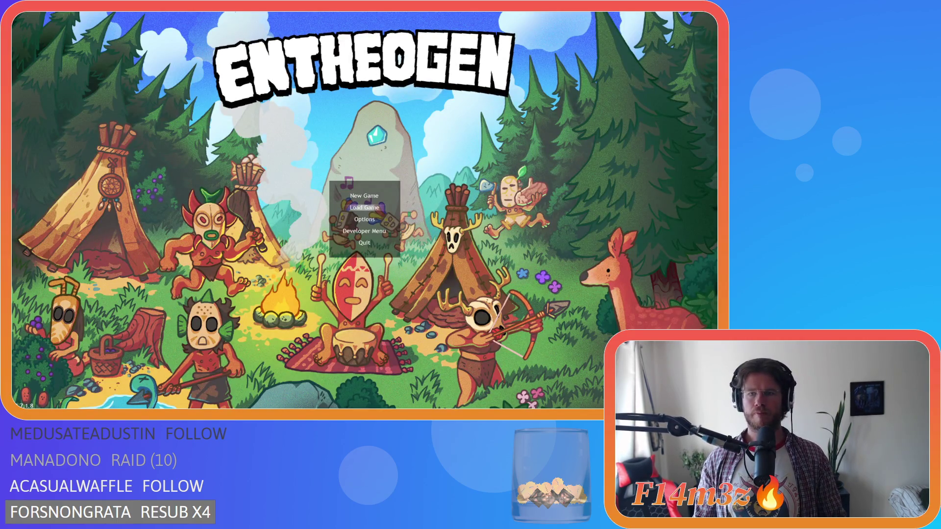
Step: Load the saved game and zoom in and out on the village campfire's flames and smoke
{"action": "key", "text": "Return"}
{"action": "scroll", "coordinate": [302, 213], "scroll_direction": "up", "scroll_amount": 3}
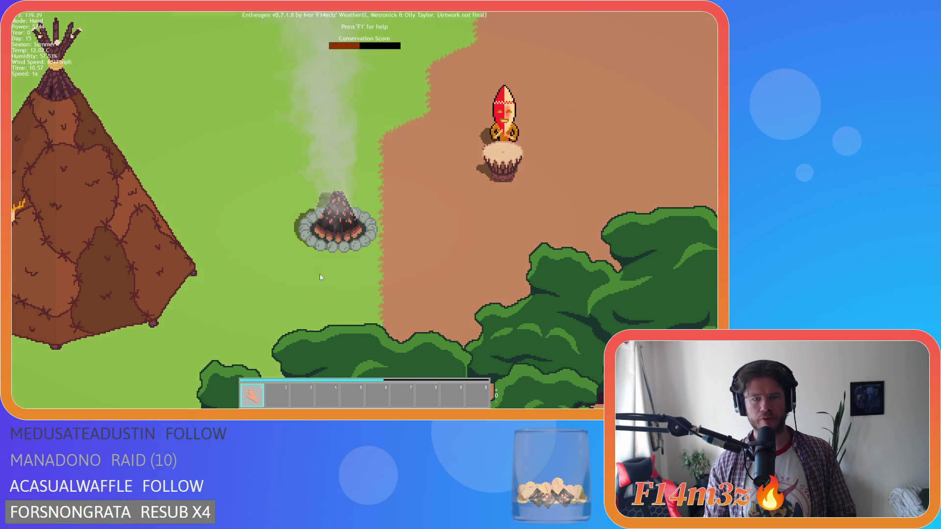
{"action": "key", "text": "w"}
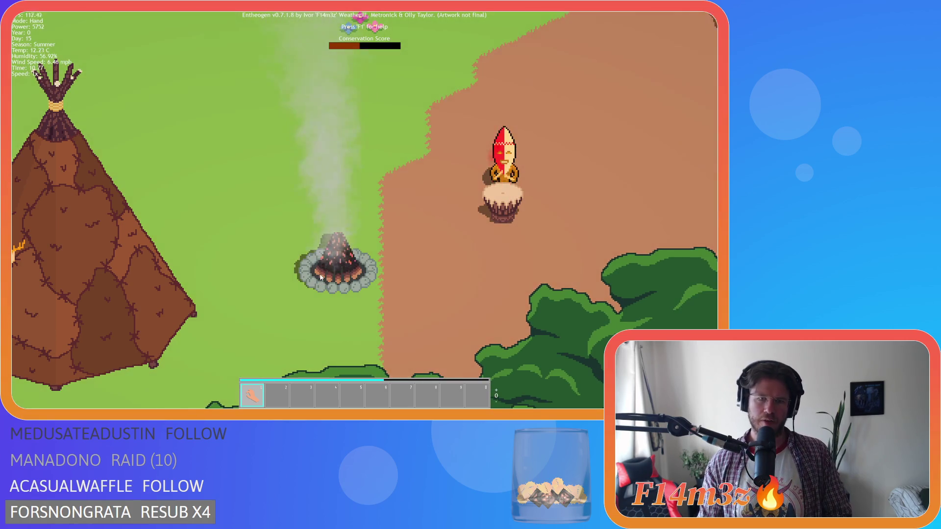
{"action": "scroll", "coordinate": [320, 277], "scroll_direction": "down", "scroll_amount": 3}
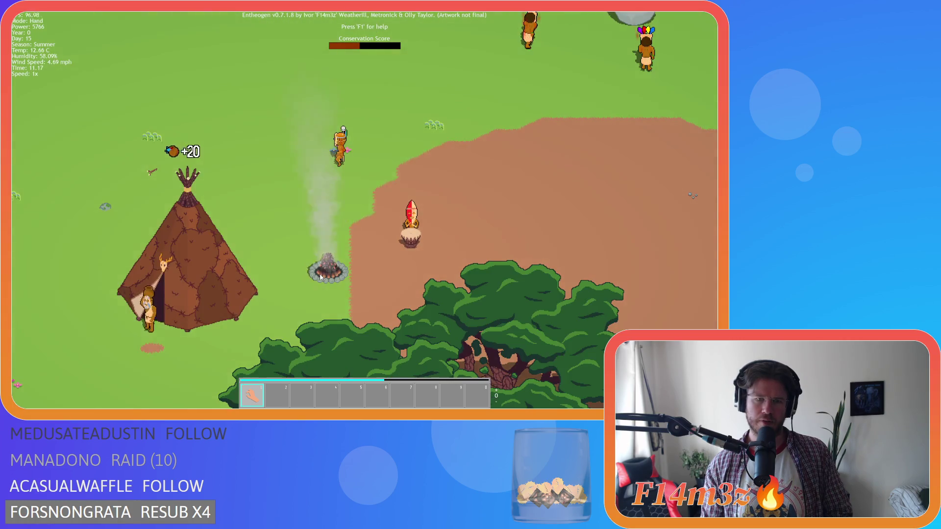
{"action": "scroll", "coordinate": [320, 278], "scroll_direction": "up", "scroll_amount": 3}
{"action": "scroll", "coordinate": [293, 316], "scroll_direction": "down", "scroll_amount": 2}
{"action": "scroll", "coordinate": [293, 316], "scroll_direction": "down", "scroll_amount": 4}
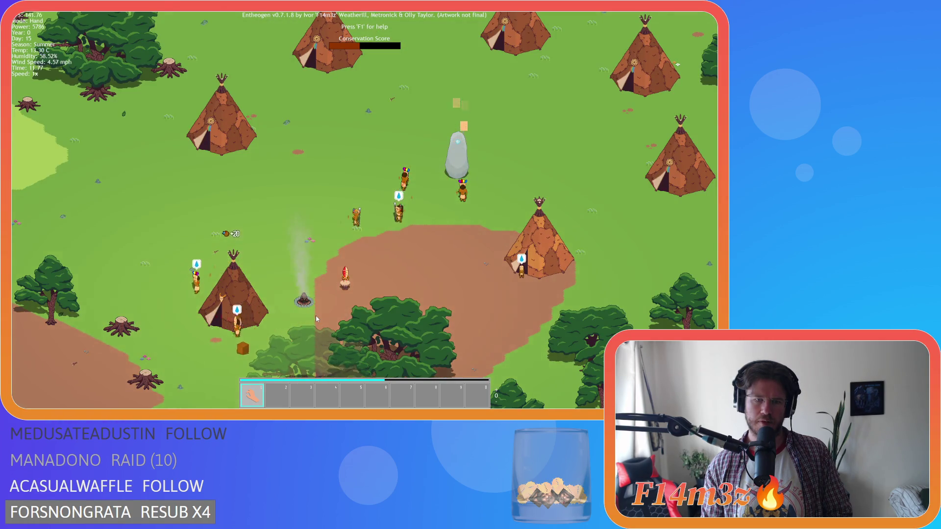
{"action": "scroll", "coordinate": [315, 319], "scroll_direction": "up", "scroll_amount": 3}
{"action": "scroll", "coordinate": [316, 319], "scroll_direction": "down", "scroll_amount": 3}
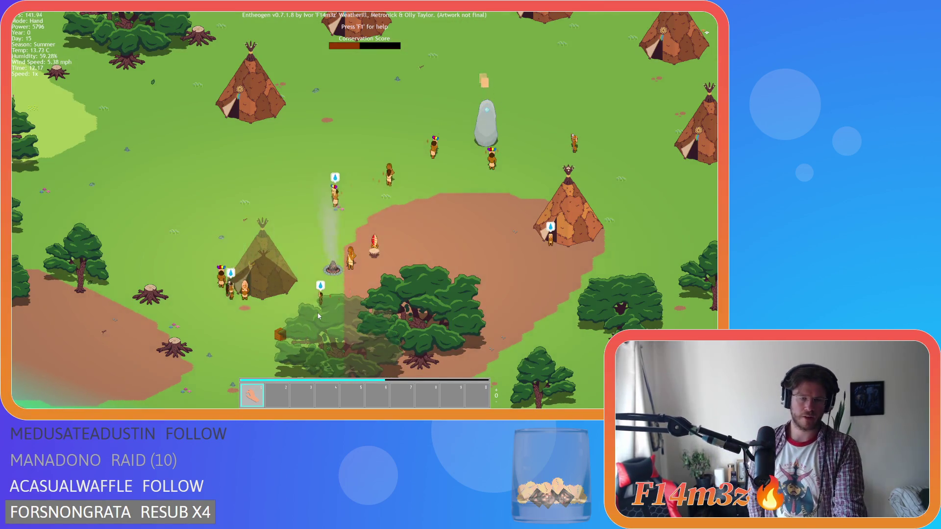
{"action": "scroll", "coordinate": [317, 317], "scroll_direction": "up", "scroll_amount": 5}
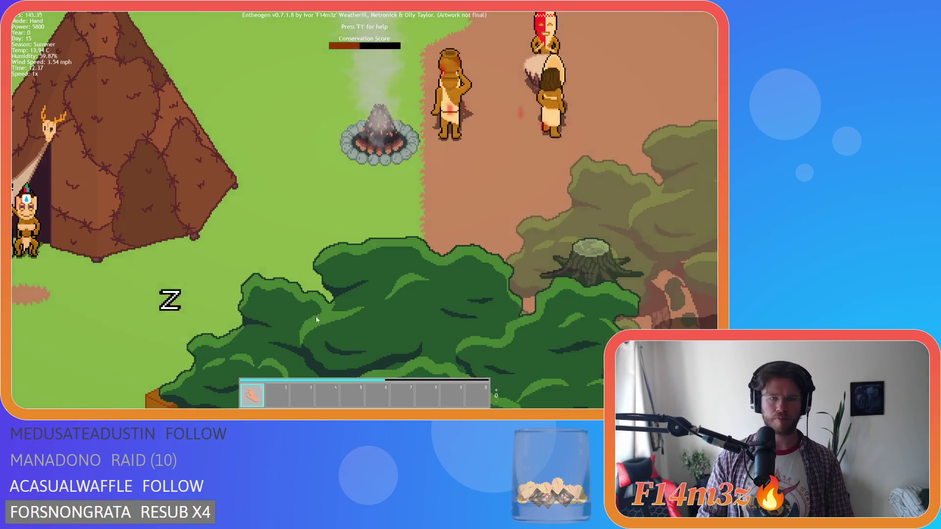
{"action": "scroll", "coordinate": [316, 319], "scroll_direction": "down", "scroll_amount": 5}
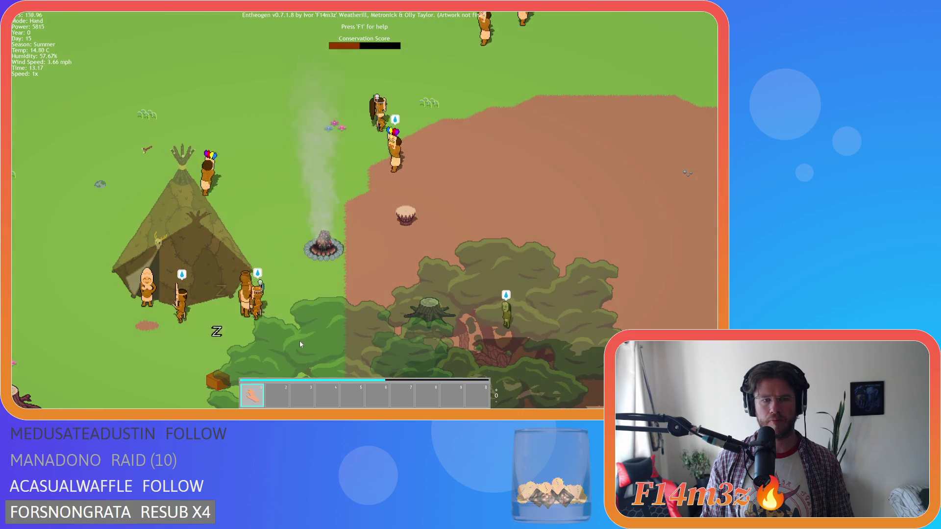
Step: Zoom out, pan down across the forest, then zoom back in on the campfire
{"action": "scroll", "coordinate": [300, 344], "scroll_direction": "down", "scroll_amount": 5}
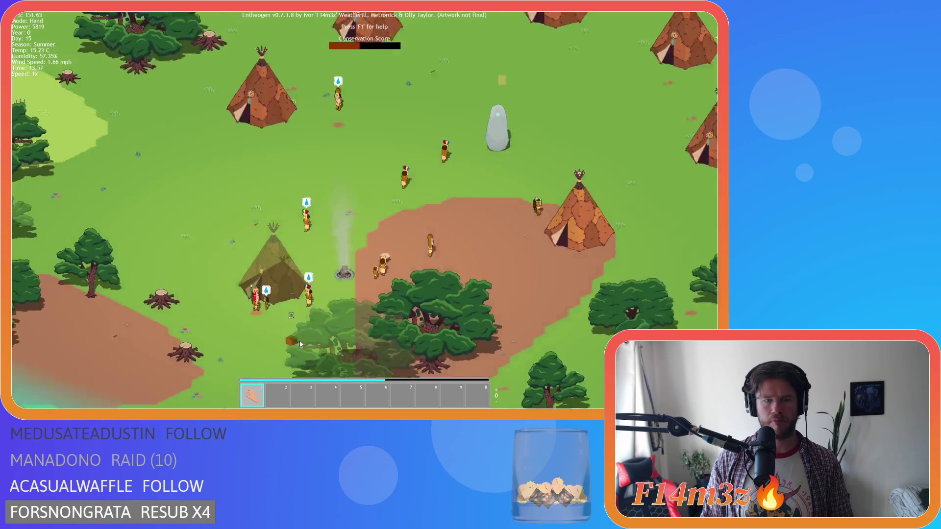
{"action": "scroll", "coordinate": [300, 344], "scroll_direction": "down", "scroll_amount": 3}
{"action": "key", "text": "s"}
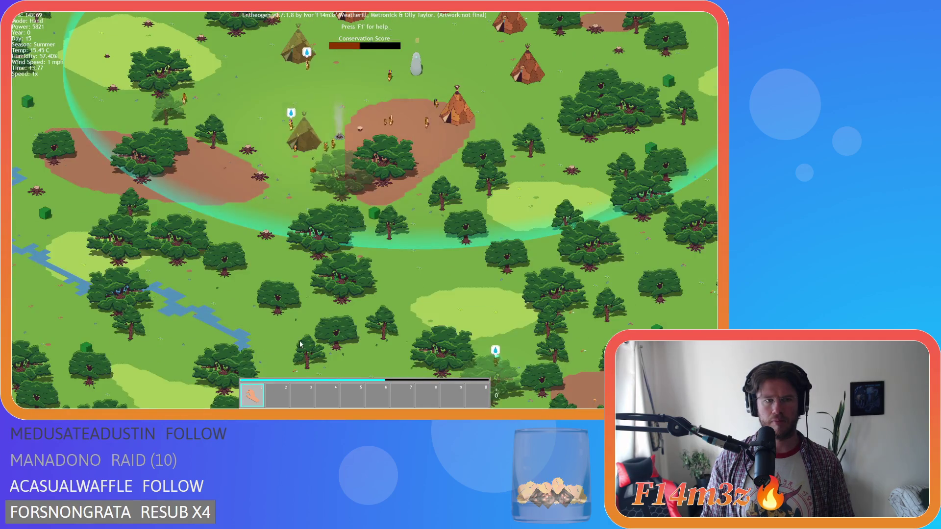
{"action": "key", "text": "s"}
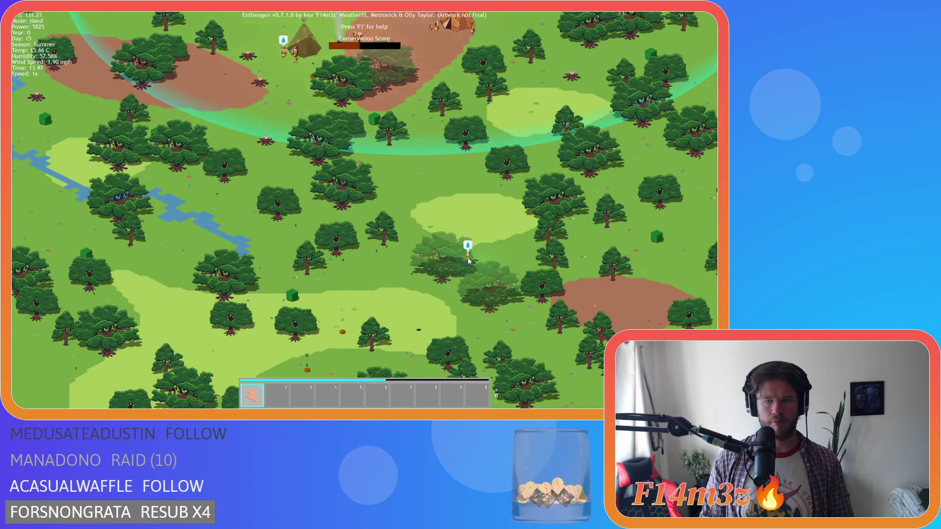
{"action": "scroll", "coordinate": [318, 276], "scroll_direction": "up", "scroll_amount": 5}
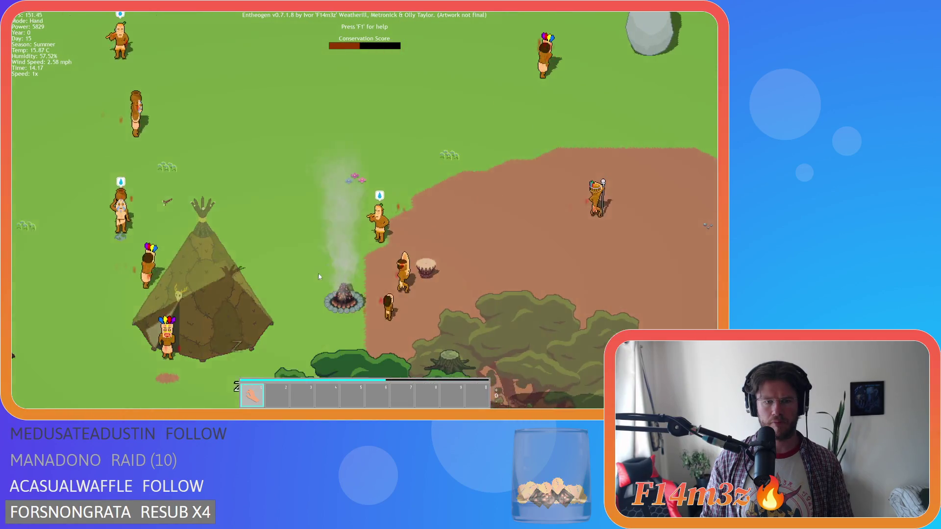
{"action": "scroll", "coordinate": [339, 284], "scroll_direction": "up", "scroll_amount": 3}
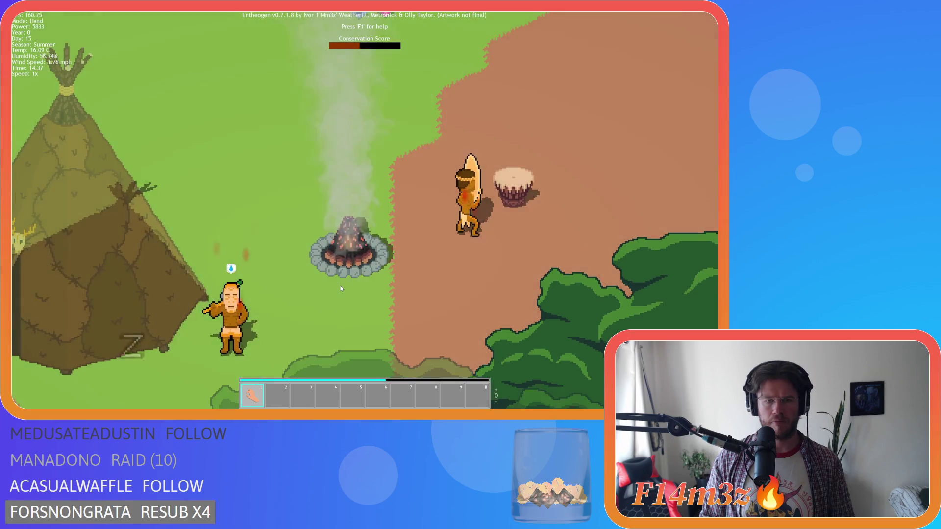
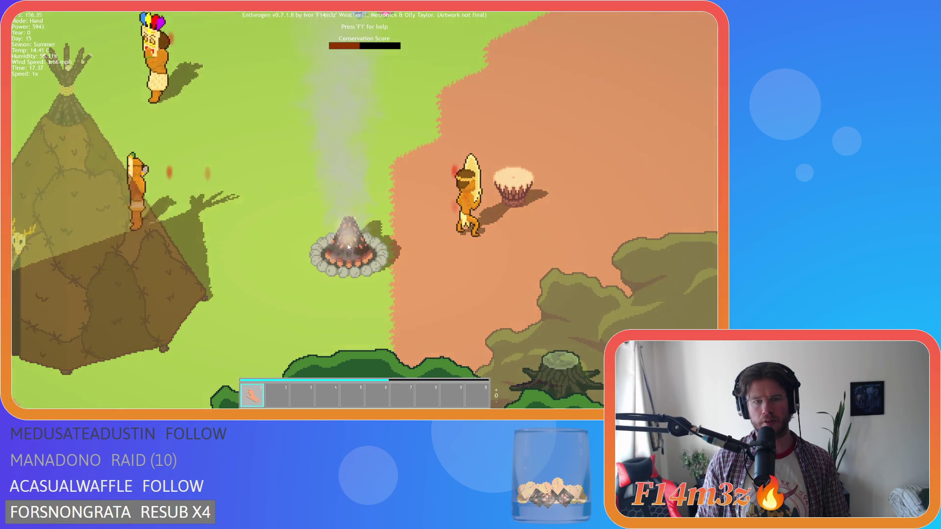
Step: Quit the running Entheogen test and return to the sc_drop.gml script in GameMaker
{"action": "key", "text": "Escape"}
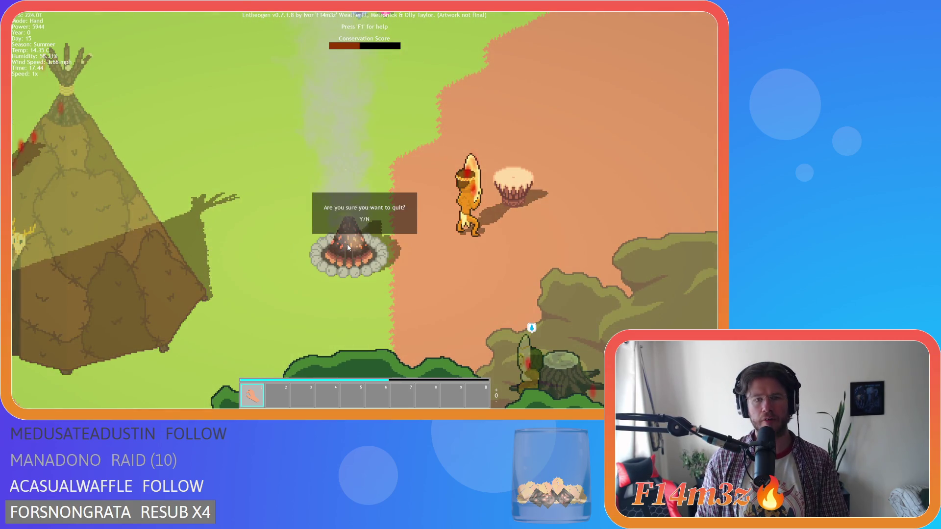
{"action": "key", "text": "y"}
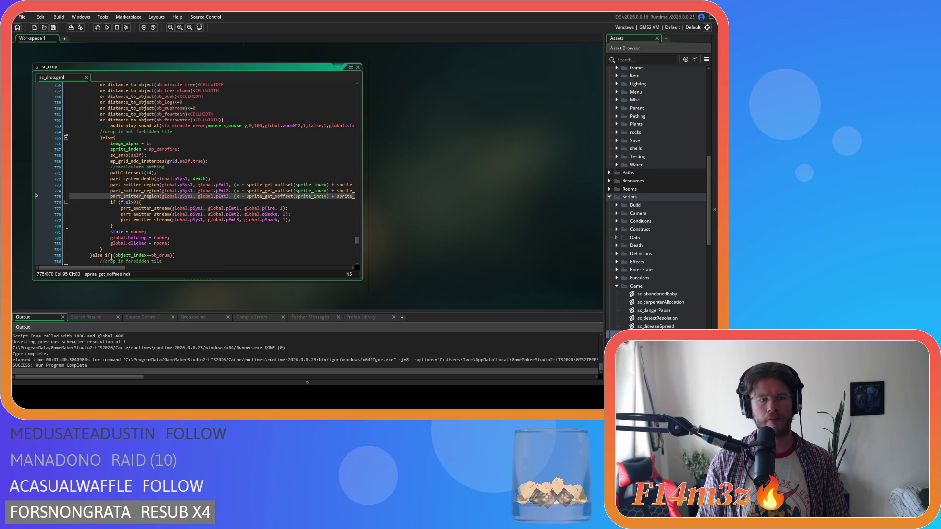
Step: Open ob_campfire's Step event and search the project for its line 18 flameRate formula
{"action": "scroll", "coordinate": [440, 270], "scroll_direction": "up", "scroll_amount": 5}
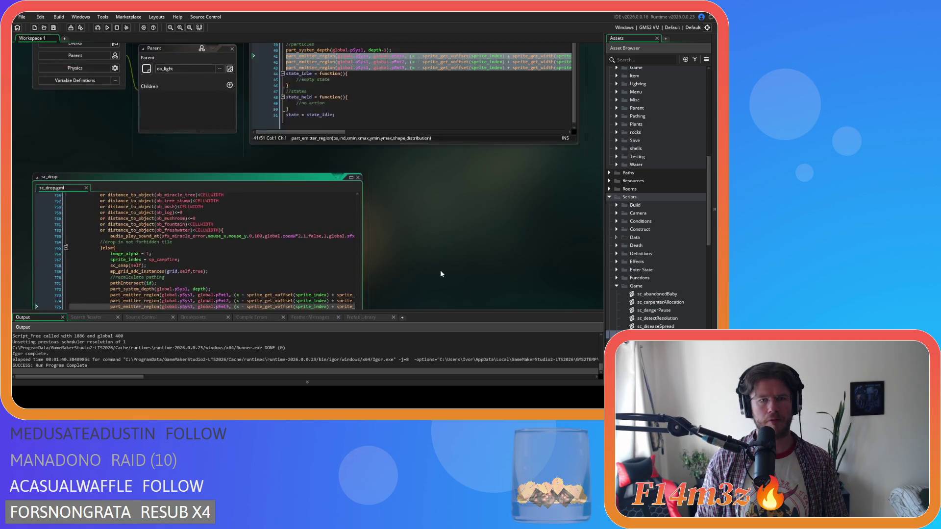
{"action": "left_click", "coordinate": [340, 90]}
{"action": "key", "text": "ctrl+Tab"}
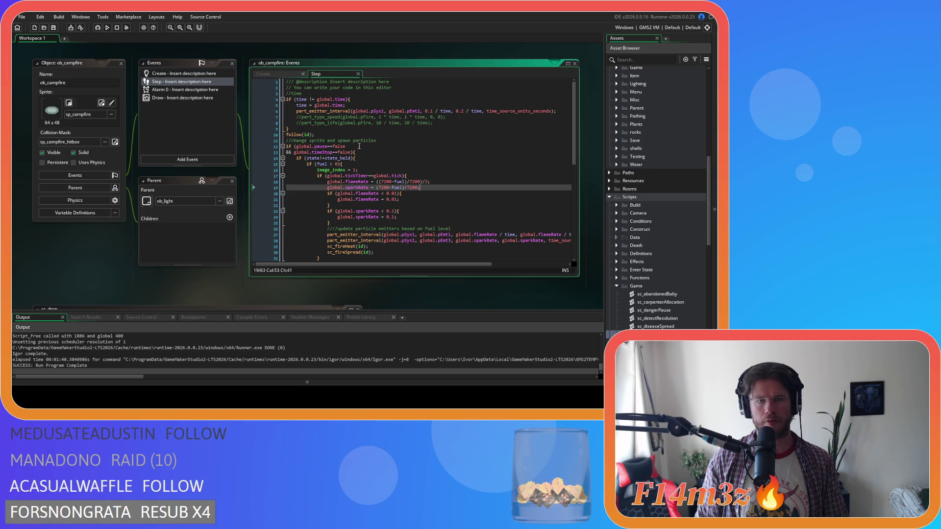
{"action": "left_click_drag", "start_coordinate": [422, 181], "coordinate": [327, 182]}
{"action": "key", "text": "ctrl+shift+f"}
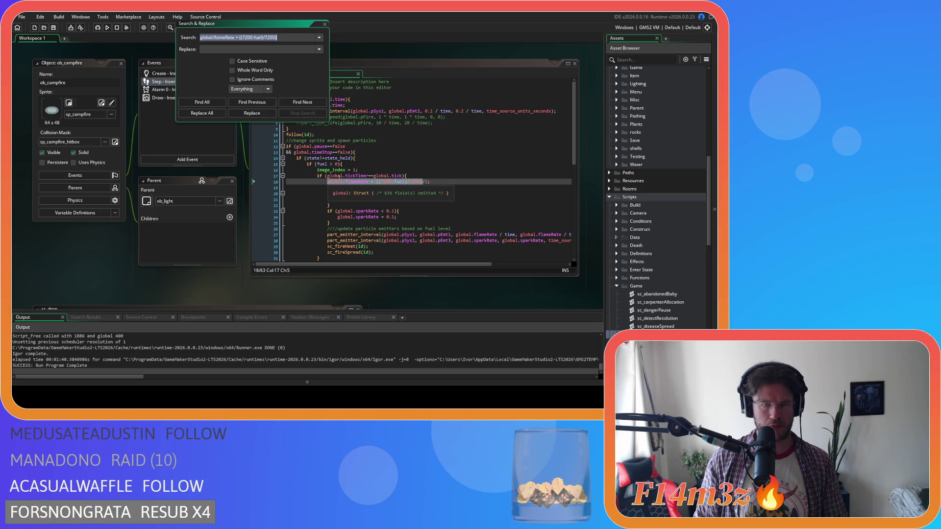
{"action": "left_click", "coordinate": [219, 102]}
Step: Drop the trailing /2 from flameRate in ob_campfire, sc_drop, sc_miracleFire, sc_loadCampfireStates and ob_human
{"action": "left_click", "coordinate": [426, 181]}
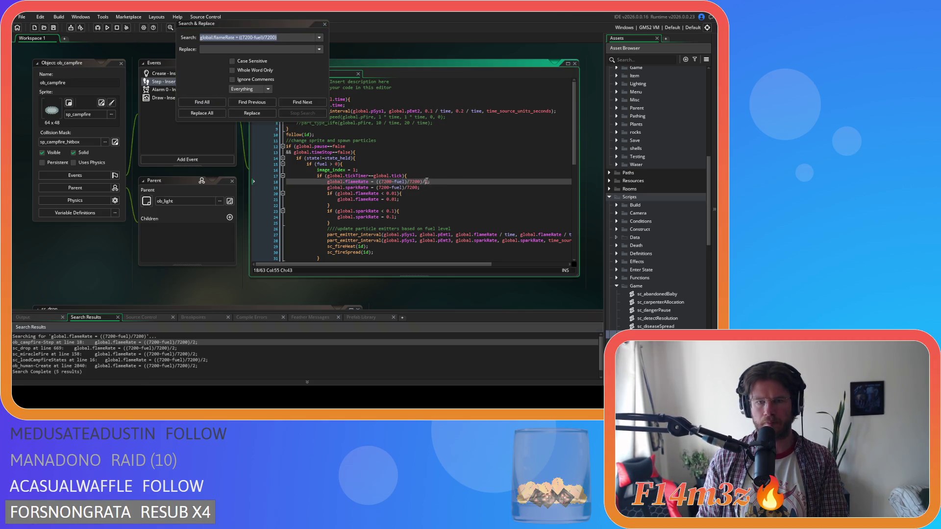
{"action": "double_click", "coordinate": [163, 348]}
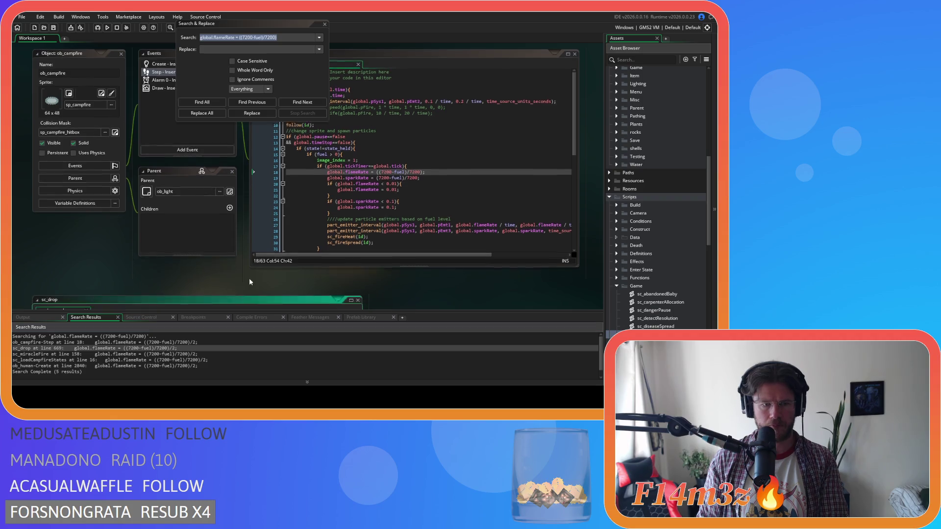
{"action": "left_click_drag", "start_coordinate": [279, 22], "coordinate": [538, 66]}
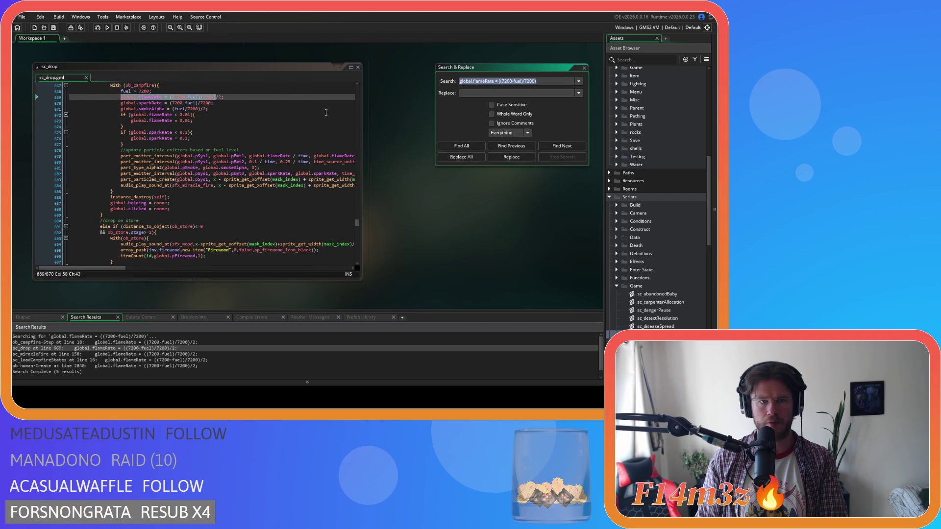
{"action": "left_click", "coordinate": [221, 98]}
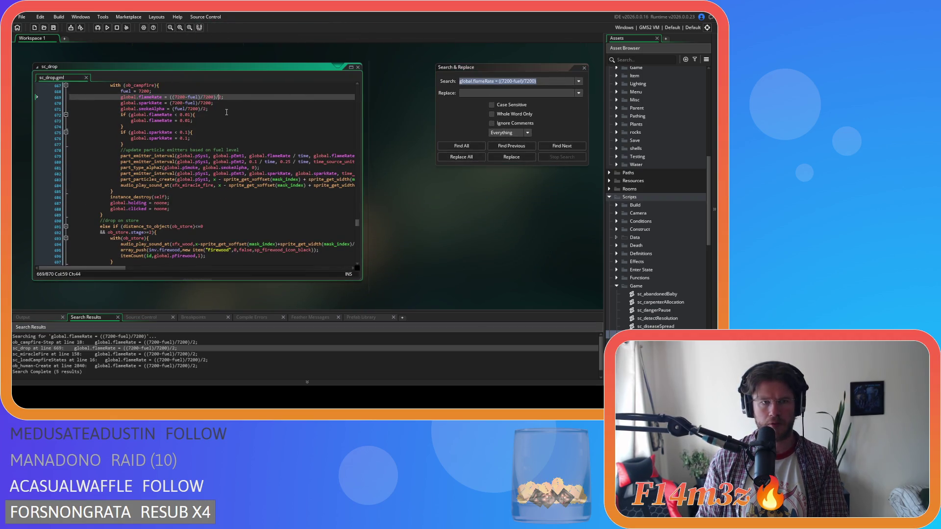
{"action": "double_click", "coordinate": [135, 354]}
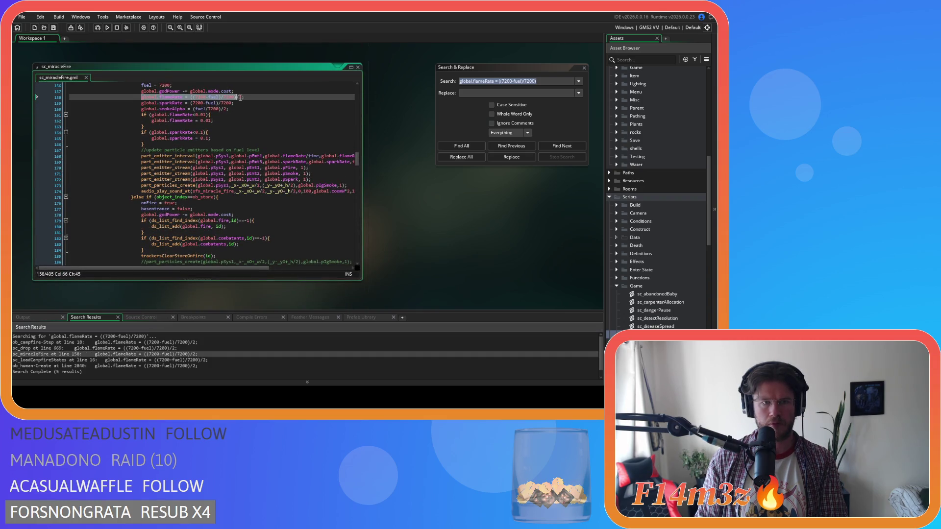
{"action": "double_click", "coordinate": [135, 360]}
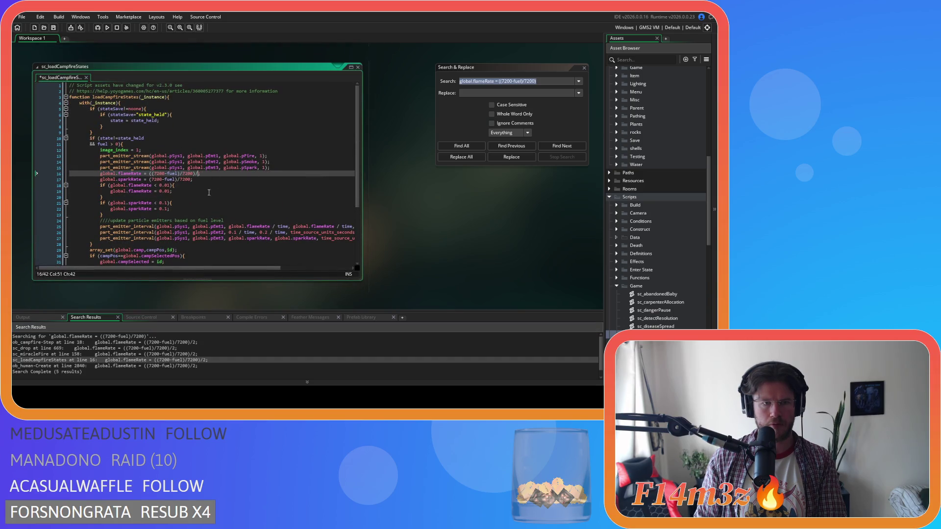
{"action": "left_click", "coordinate": [157, 367]}
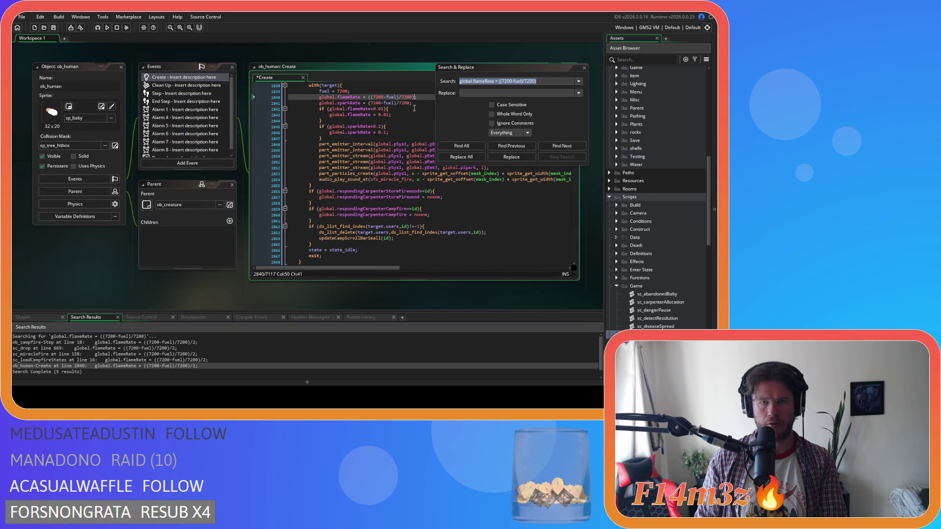
{"action": "double_click", "coordinate": [152, 342]}
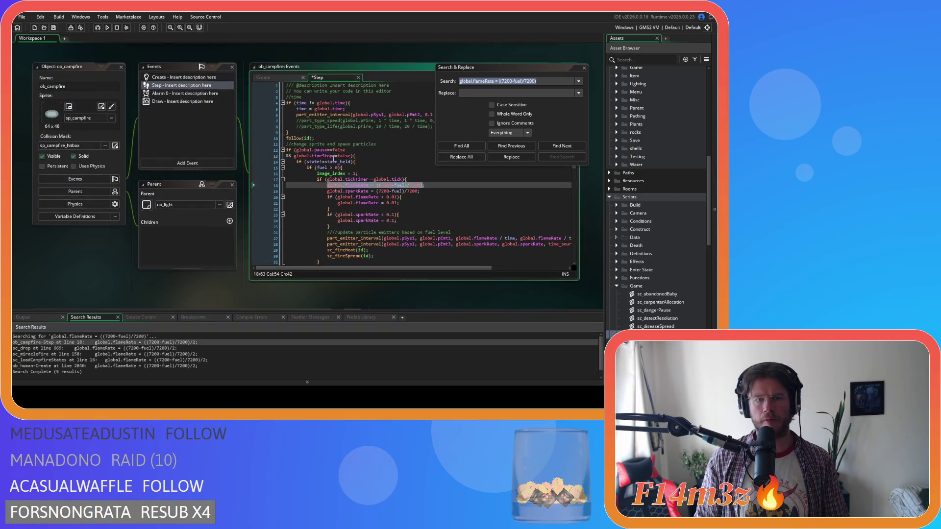
{"action": "left_click", "coordinate": [587, 68]}
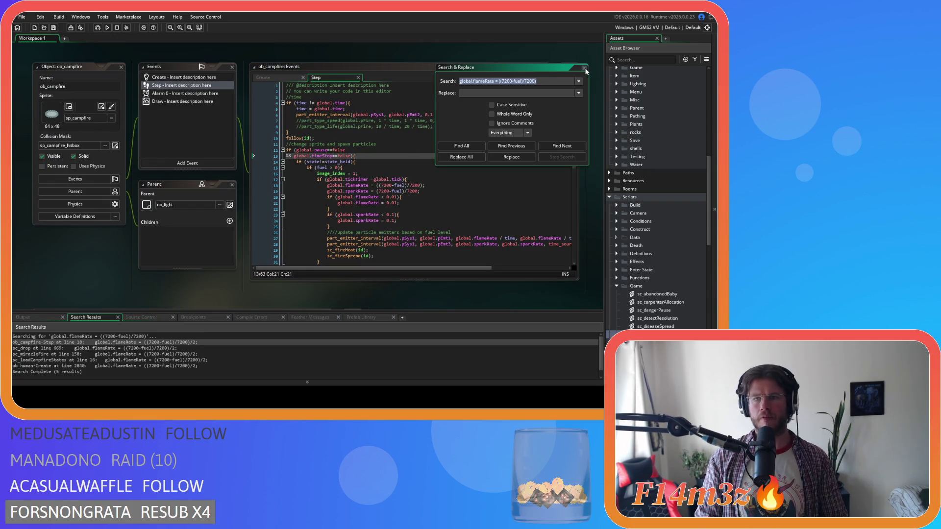
{"action": "left_click", "coordinate": [584, 69]}
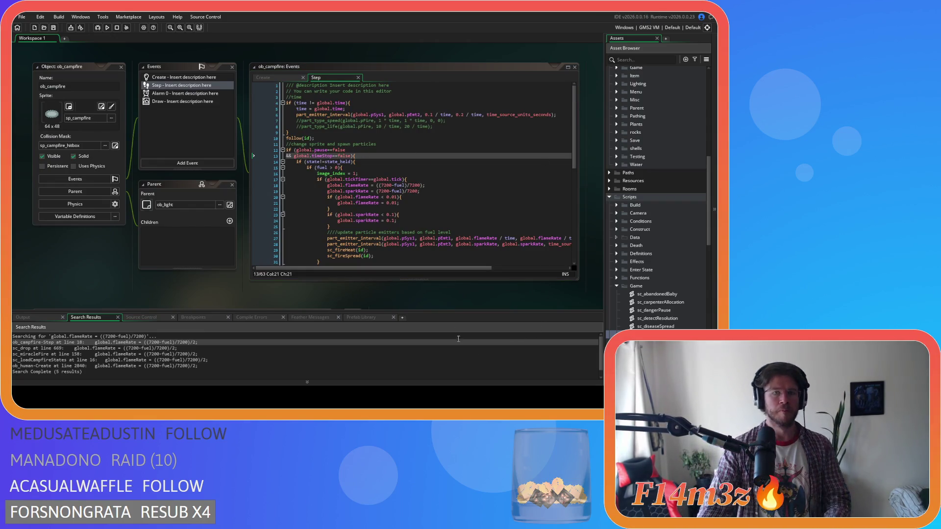
Step: Open ob_campfire's Create event and append -2 to line 42's part_emitter_region bound
{"action": "left_click", "coordinate": [436, 205]}
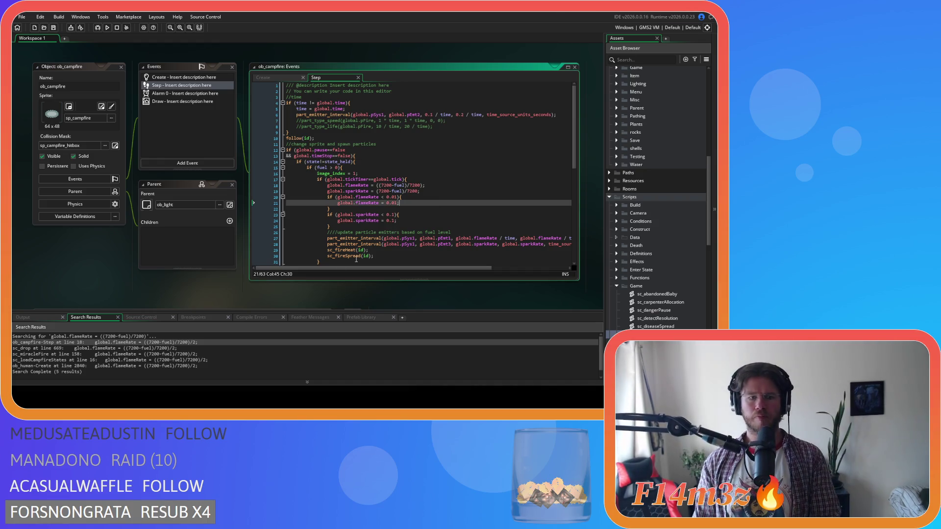
{"action": "right_click", "coordinate": [146, 295]}
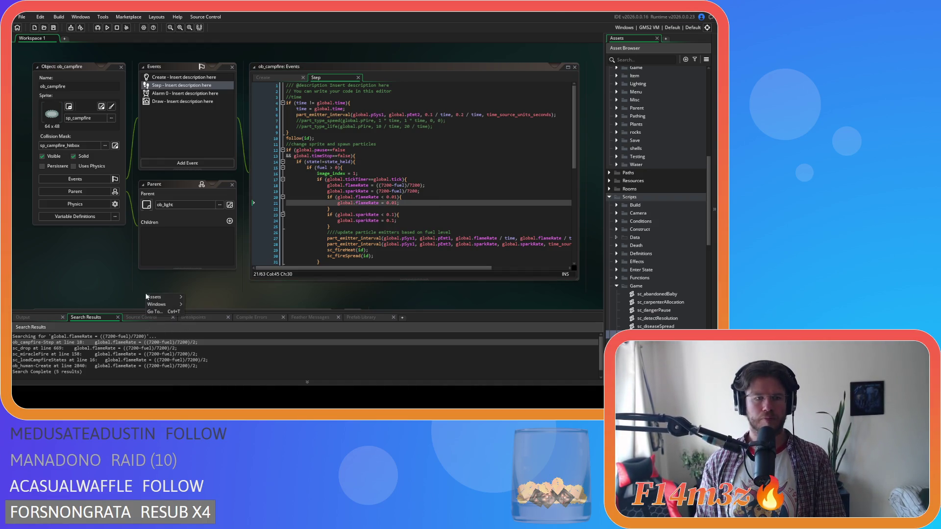
{"action": "left_click", "coordinate": [202, 292]}
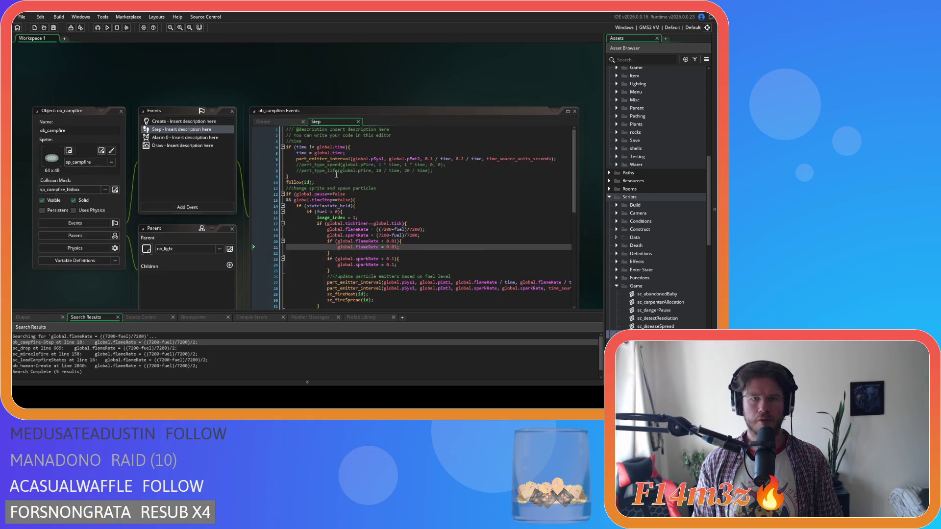
{"action": "left_click", "coordinate": [275, 125]}
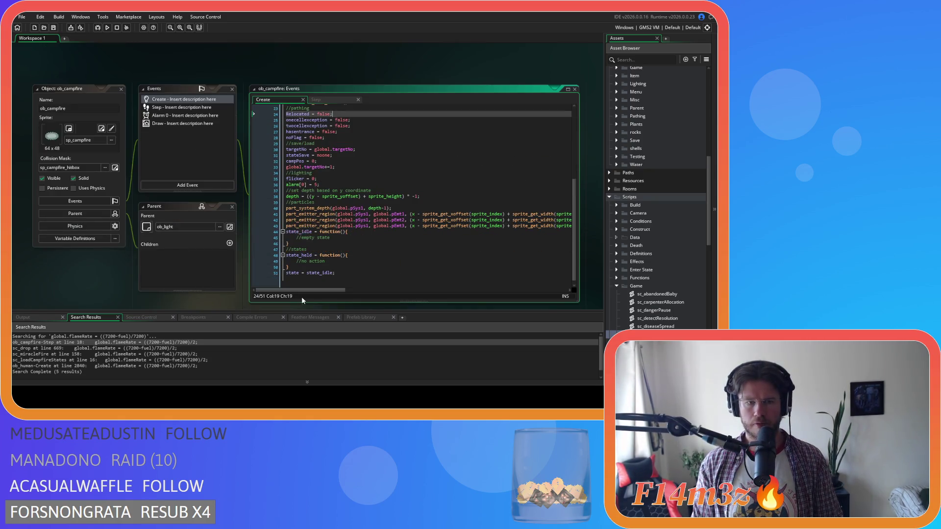
{"action": "mouse_move", "coordinate": [311, 290]}
{"action": "left_mouse_down"}
{"action": "mouse_move", "coordinate": [540, 287]}
{"action": "mouse_move", "coordinate": [461, 282]}
{"action": "mouse_move", "coordinate": [536, 279]}
{"action": "mouse_move", "coordinate": [493, 283]}
{"action": "mouse_move", "coordinate": [504, 286]}
{"action": "left_mouse_up"}
{"action": "left_click", "coordinate": [359, 220]}
{"action": "type", "text": "-2"}
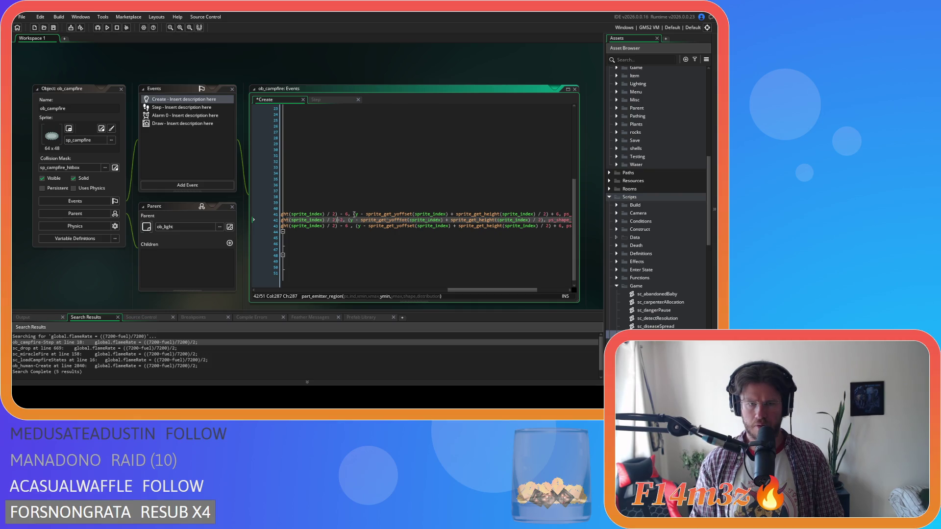
{"action": "left_click_drag", "start_coordinate": [464, 291], "coordinate": [490, 284]}
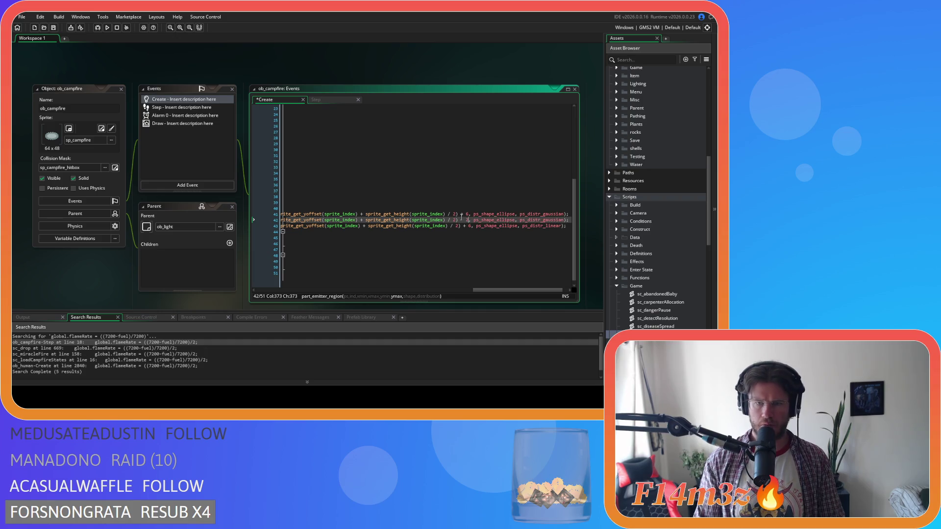
{"action": "left_click_drag", "start_coordinate": [500, 289], "coordinate": [472, 293]}
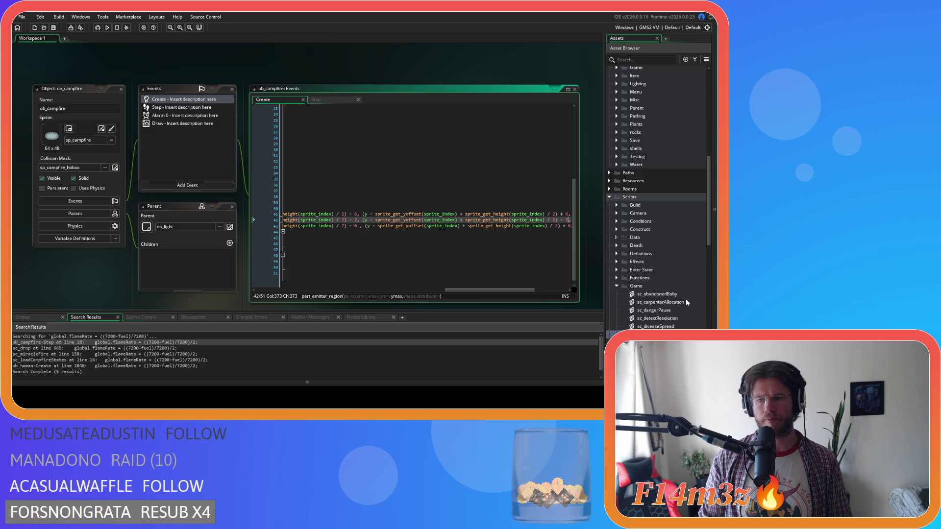
{"action": "scroll", "coordinate": [683, 296], "scroll_direction": "down", "scroll_amount": 15}
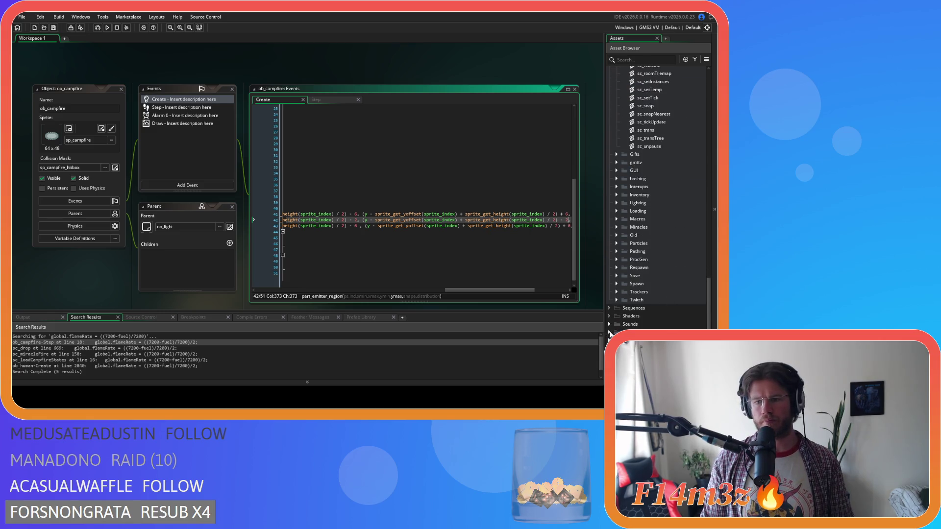
{"action": "left_click", "coordinate": [610, 333]}
{"action": "scroll", "coordinate": [629, 261], "scroll_direction": "down", "scroll_amount": 6}
{"action": "left_click", "coordinate": [618, 220]}
{"action": "double_click", "coordinate": [658, 243]}
{"action": "left_click", "coordinate": [274, 249]}
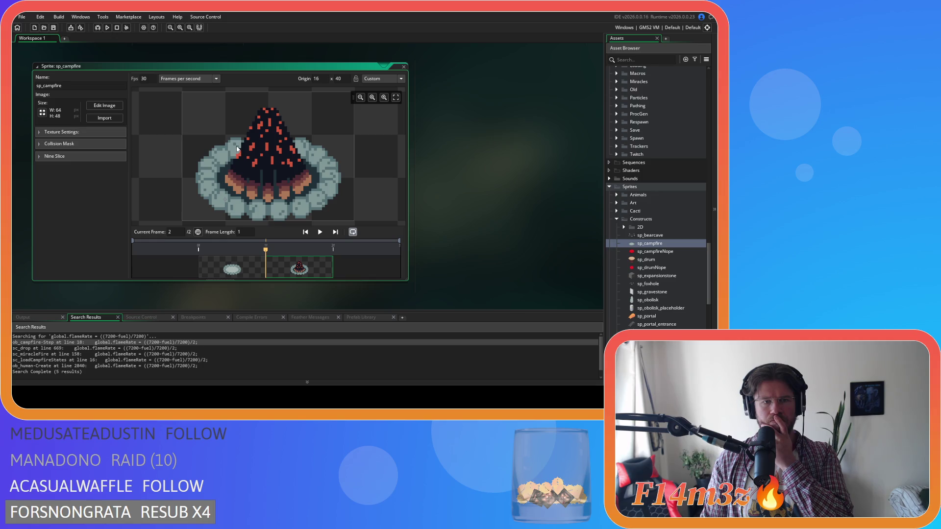
{"action": "left_click", "coordinate": [403, 66]}
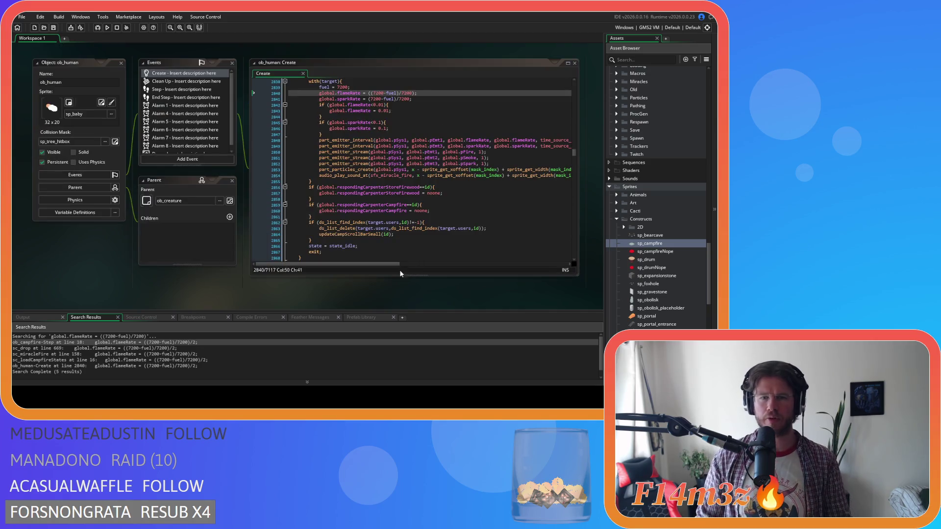
{"action": "mouse_move", "coordinate": [316, 264]}
{"action": "left_mouse_down"}
{"action": "mouse_move", "coordinate": [411, 268]}
{"action": "mouse_move", "coordinate": [304, 264]}
{"action": "left_mouse_up"}
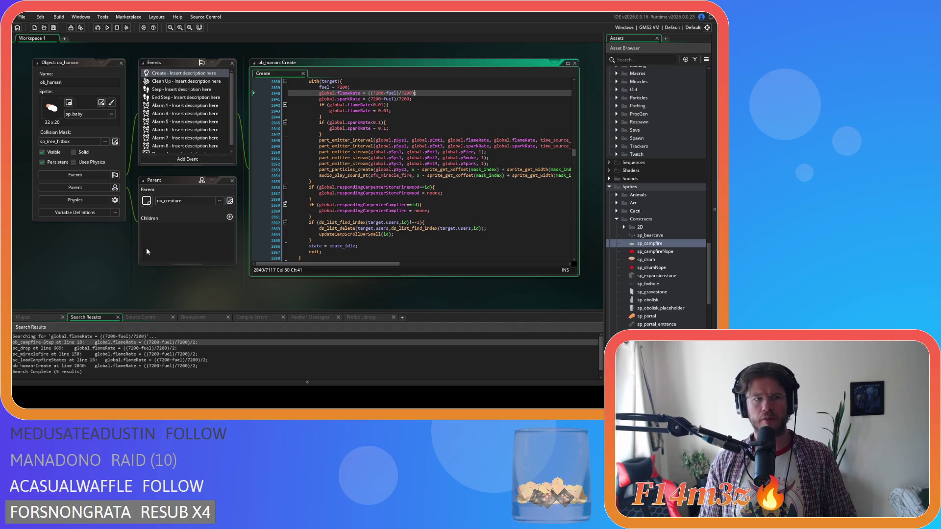
{"action": "scroll", "coordinate": [423, 260], "scroll_direction": "up", "scroll_amount": 5}
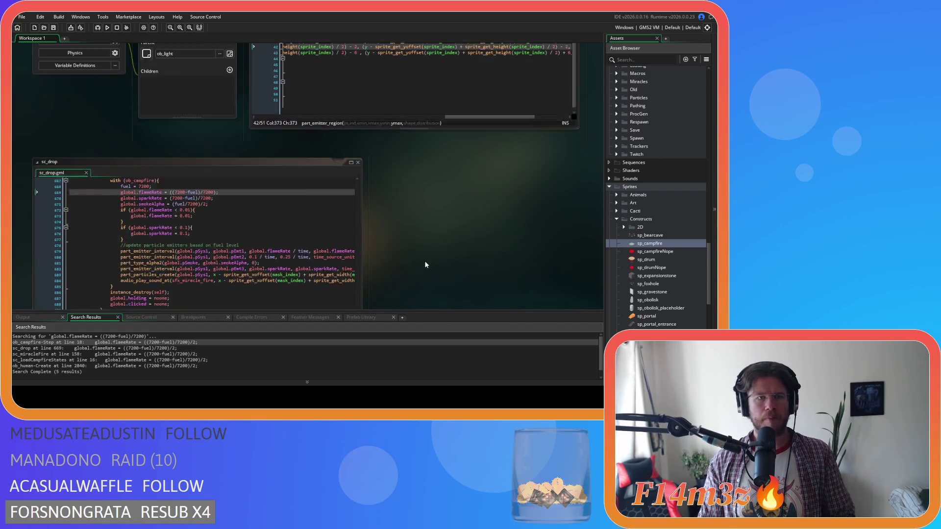
{"action": "left_click_drag", "start_coordinate": [458, 273], "coordinate": [493, 272]}
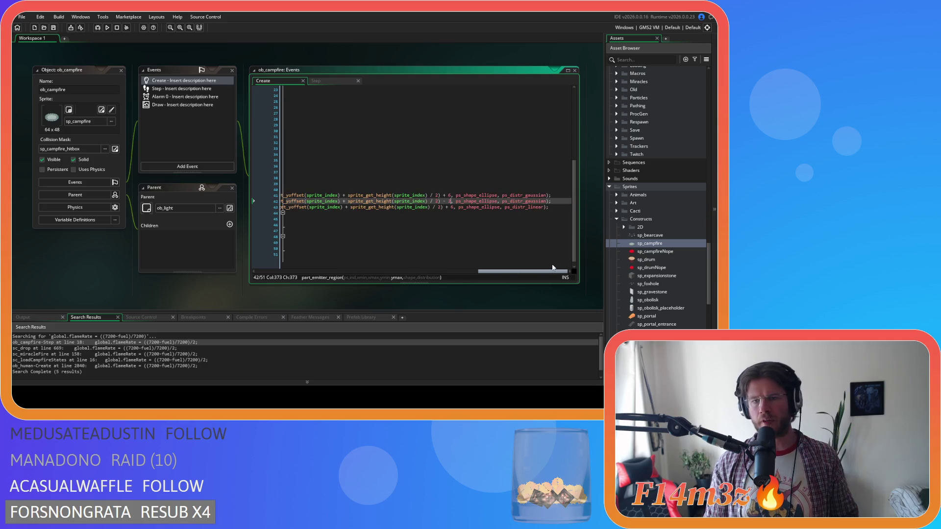
Step: Raise the emitter region offsets on line 41 from 6 to 16
{"action": "mouse_move", "coordinate": [516, 202]}
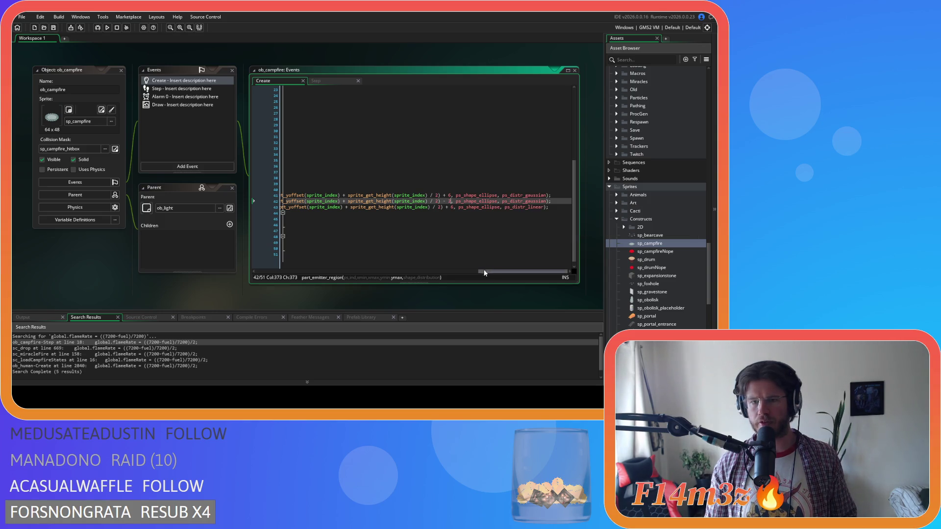
{"action": "mouse_move", "coordinate": [492, 272]}
{"action": "left_mouse_down"}
{"action": "mouse_move", "coordinate": [409, 274]}
{"action": "mouse_move", "coordinate": [386, 259]}
{"action": "mouse_move", "coordinate": [305, 251]}
{"action": "mouse_move", "coordinate": [332, 249]}
{"action": "left_mouse_up"}
{"action": "left_click", "coordinate": [390, 195]}
{"action": "type", "text": "1"}
{"action": "left_click_drag", "start_coordinate": [387, 272], "coordinate": [505, 269]}
{"action": "type", "text": "1"}
{"action": "left_click", "coordinate": [317, 195]}
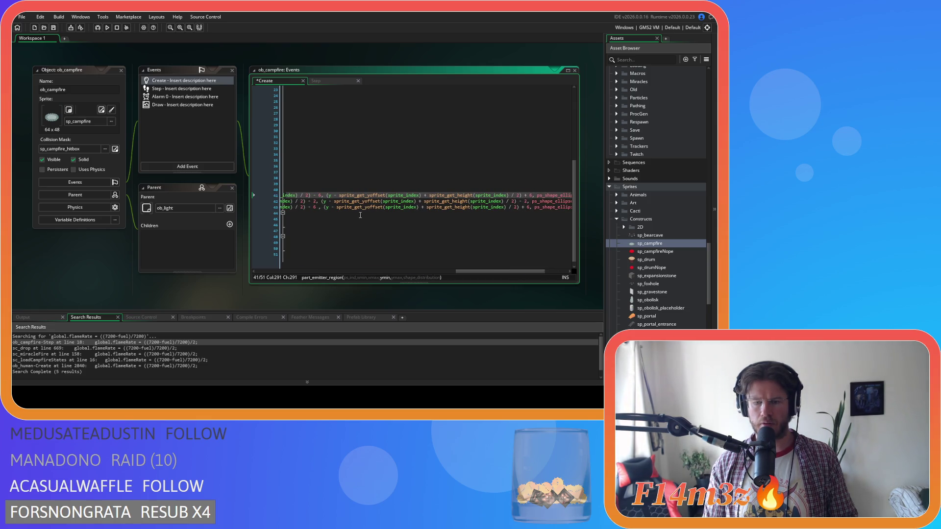
{"action": "type", "text": "1"}
{"action": "left_click_drag", "start_coordinate": [486, 271], "coordinate": [509, 273]}
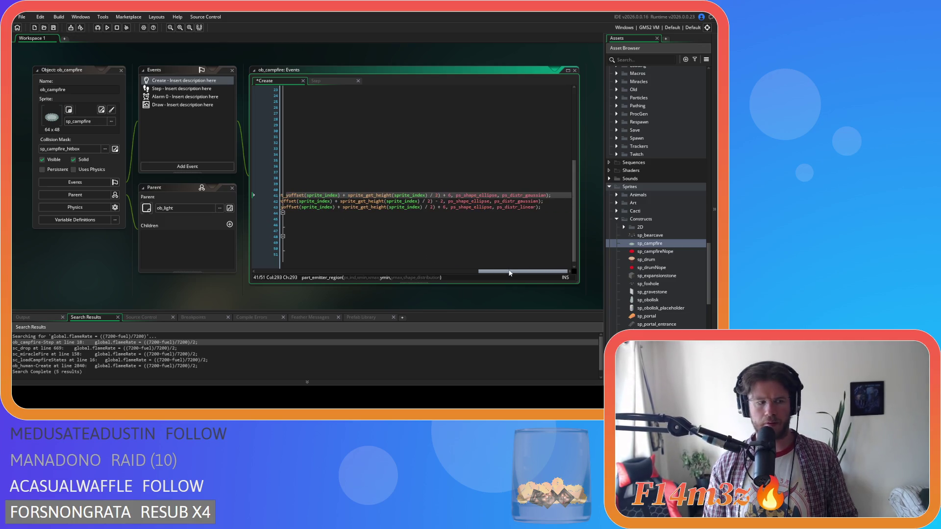
{"action": "left_click", "coordinate": [448, 195]}
{"action": "type", "text": "6"}
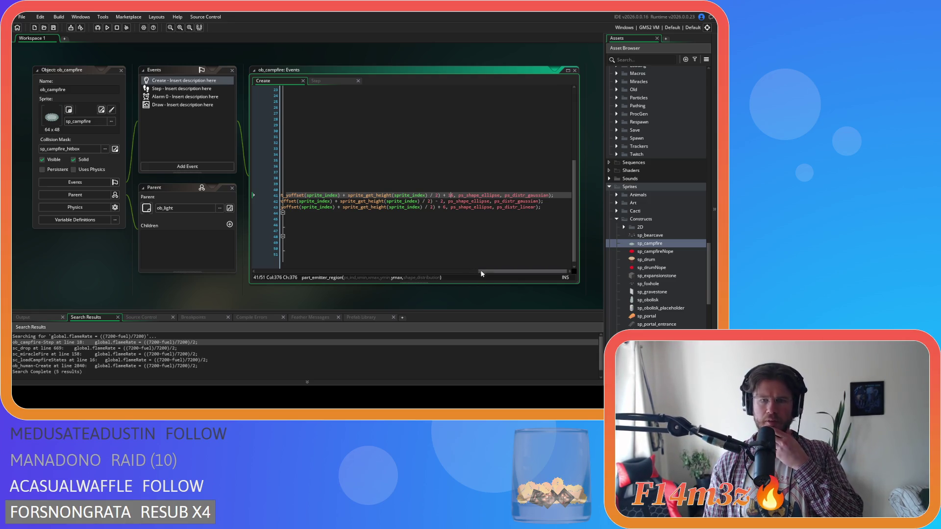
Step: Enlarge line 43's ymin and ymax emitter offsets and save the Create event
{"action": "mouse_move", "coordinate": [493, 274]}
{"action": "left_mouse_down"}
{"action": "mouse_move", "coordinate": [349, 263]}
{"action": "mouse_move", "coordinate": [527, 261]}
{"action": "left_mouse_up"}
{"action": "left_click", "coordinate": [440, 207]}
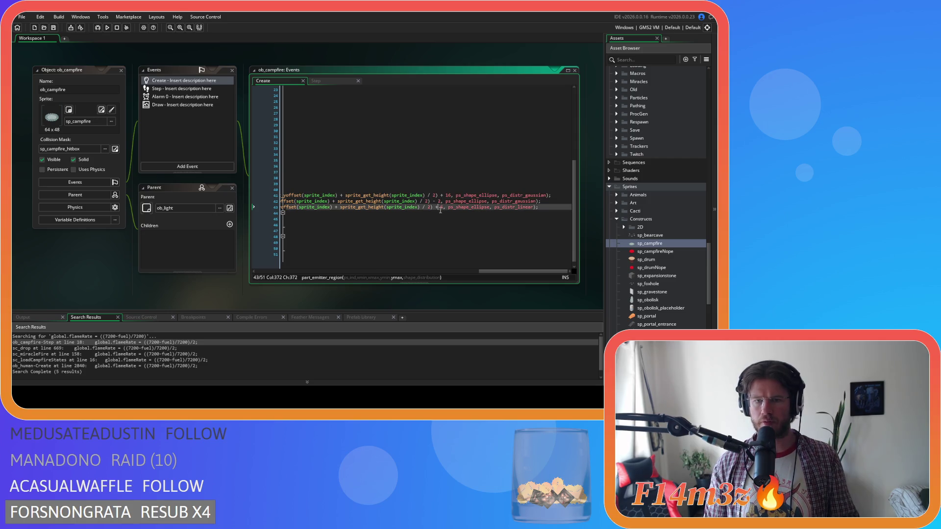
{"action": "type", "text": "16"}
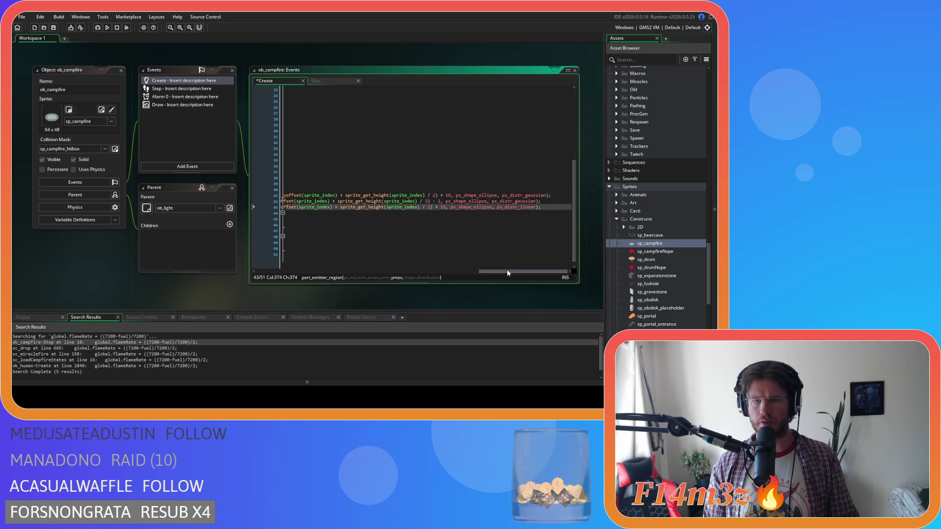
{"action": "left_click_drag", "start_coordinate": [506, 274], "coordinate": [436, 273]}
{"action": "left_click", "coordinate": [483, 207]}
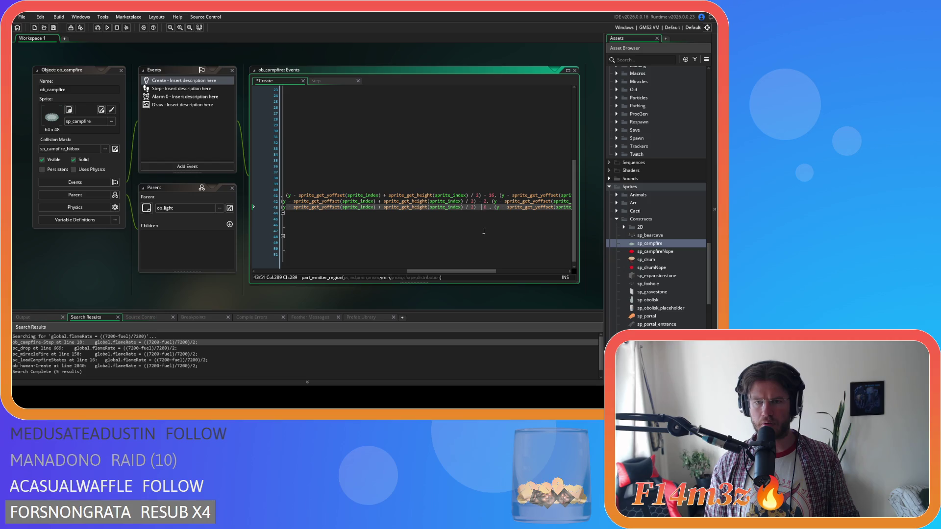
{"action": "type", "text": "1"}
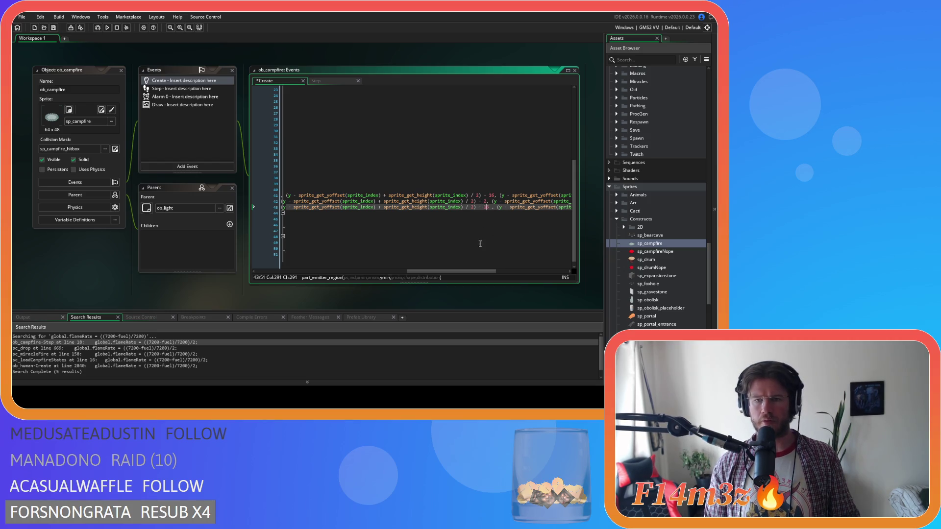
{"action": "mouse_move", "coordinate": [472, 273]}
{"action": "left_mouse_down"}
{"action": "mouse_move", "coordinate": [353, 271]}
{"action": "mouse_move", "coordinate": [568, 273]}
{"action": "left_mouse_up"}
{"action": "left_click", "coordinate": [360, 209]}
{"action": "key", "text": "ctrl+s"}
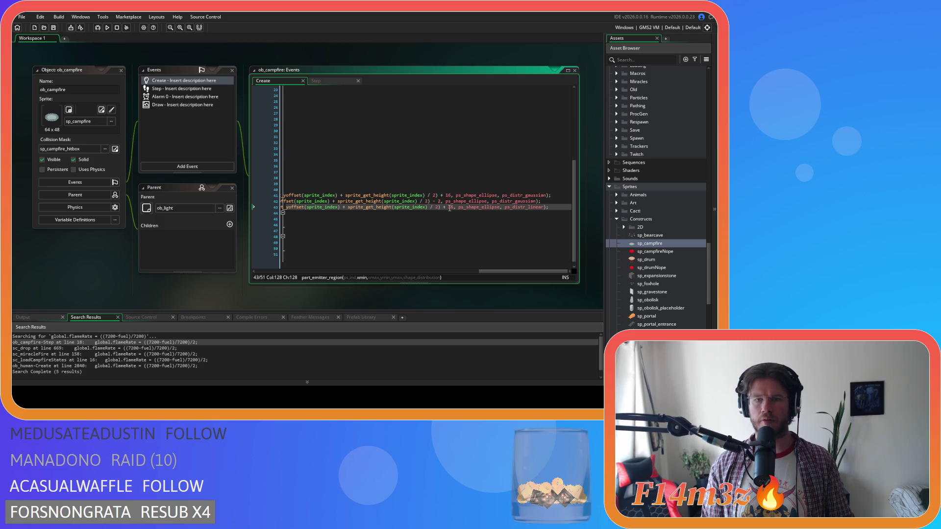
Step: Change line 43's 16 offset to 8, save, and run the game with F5
{"action": "key", "text": "BackSpace"}
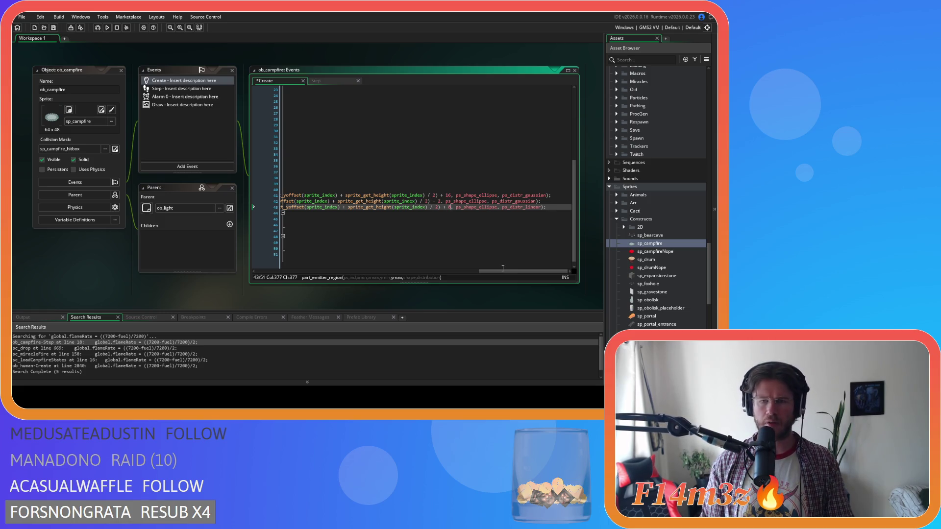
{"action": "left_click_drag", "start_coordinate": [504, 272], "coordinate": [358, 270]}
{"action": "key", "text": "ctrl+z"}
{"action": "key", "text": "BackSpace"}
{"action": "left_click", "coordinate": [393, 208]}
{"action": "type", "text": "8"}
{"action": "key", "text": "ctrl+s"}
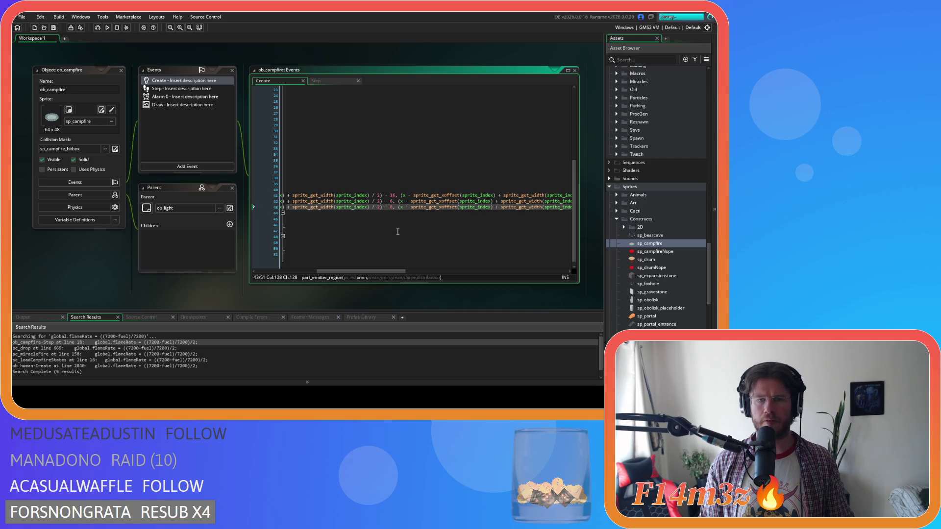
{"action": "key", "text": "F5"}
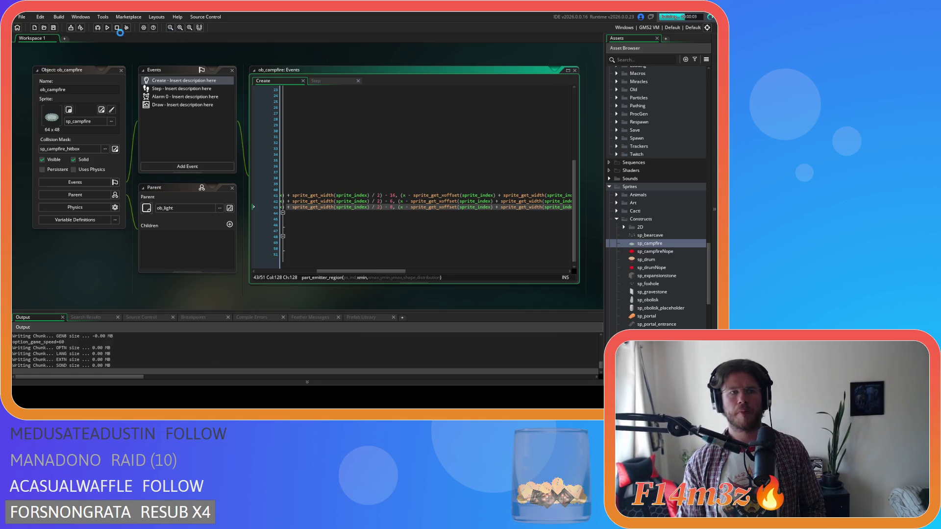
{"action": "mouse_move", "coordinate": [408, 273]}
{"action": "left_mouse_down"}
{"action": "mouse_move", "coordinate": [554, 273]}
{"action": "mouse_move", "coordinate": [495, 282]}
{"action": "mouse_move", "coordinate": [558, 223]}
{"action": "mouse_move", "coordinate": [490, 204]}
{"action": "mouse_move", "coordinate": [165, 196]}
{"action": "left_mouse_up"}
Step: Copy the three updated emitter region lines 41–43 from ob_campfire's Create event
{"action": "right_click", "coordinate": [308, 203]}
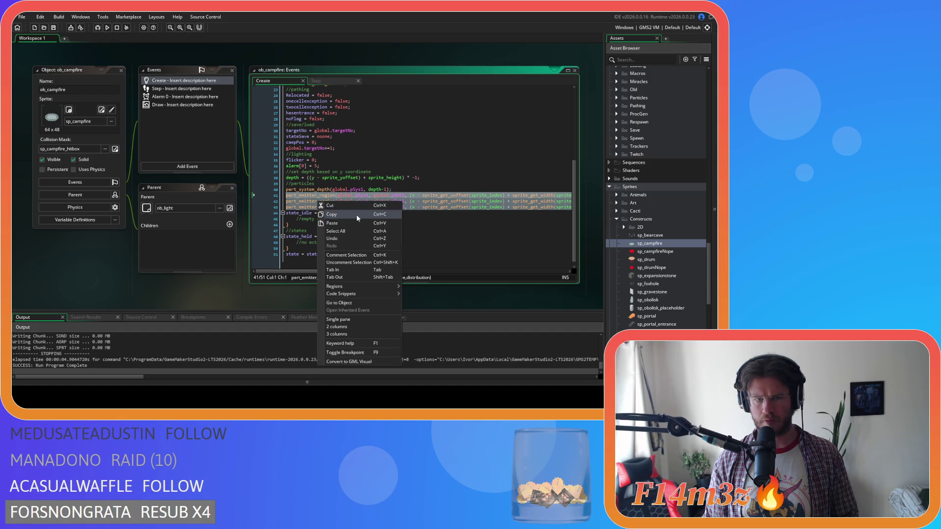
{"action": "left_click", "coordinate": [343, 214]}
{"action": "scroll", "coordinate": [645, 248], "scroll_direction": "down", "scroll_amount": 5}
{"action": "scroll", "coordinate": [646, 247], "scroll_direction": "down", "scroll_amount": 10}
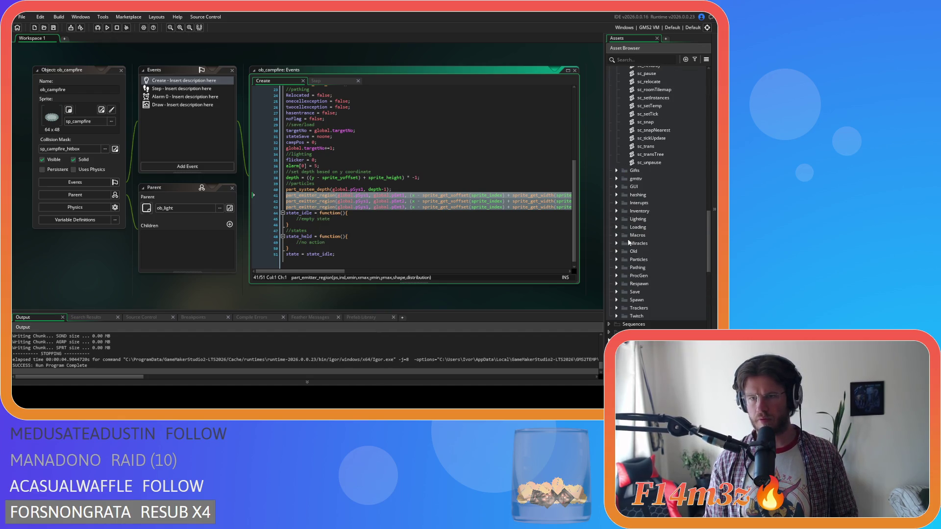
Step: Open sc_drop and find its ob_campfire emitter region code
{"action": "double_click", "coordinate": [645, 172]}
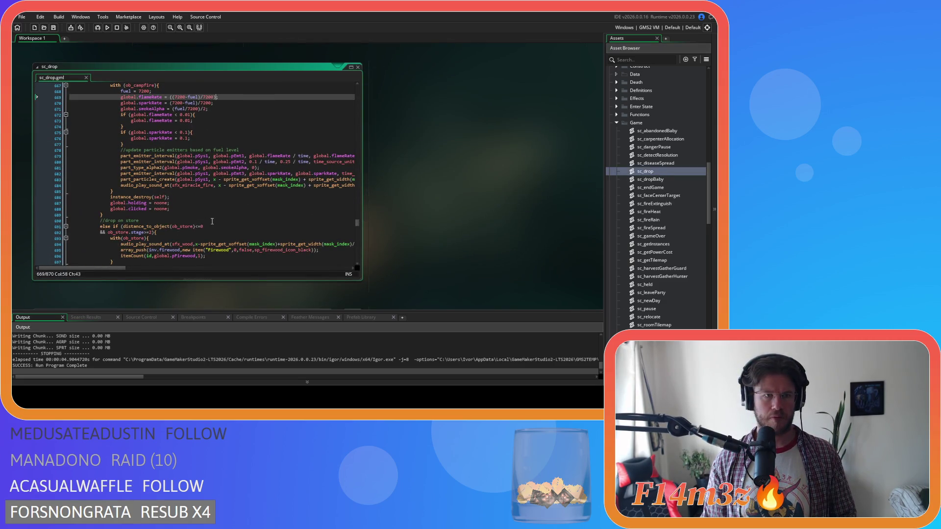
{"action": "scroll", "coordinate": [212, 221], "scroll_direction": "down", "scroll_amount": 3}
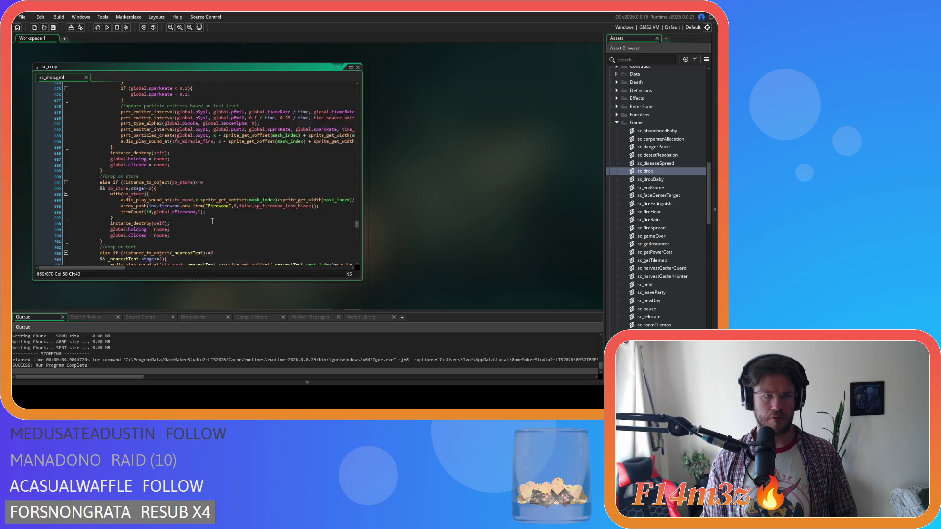
{"action": "scroll", "coordinate": [212, 221], "scroll_direction": "up", "scroll_amount": 3}
{"action": "left_click", "coordinate": [222, 149]}
{"action": "scroll", "coordinate": [236, 155], "scroll_direction": "up", "scroll_amount": 3}
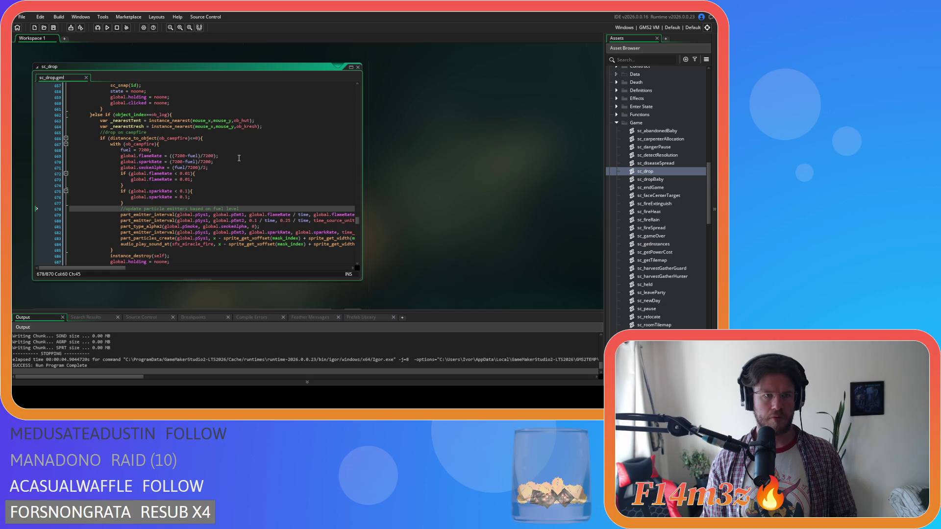
{"action": "double_click", "coordinate": [148, 145]}
{"action": "key", "text": "ctrl+f"}
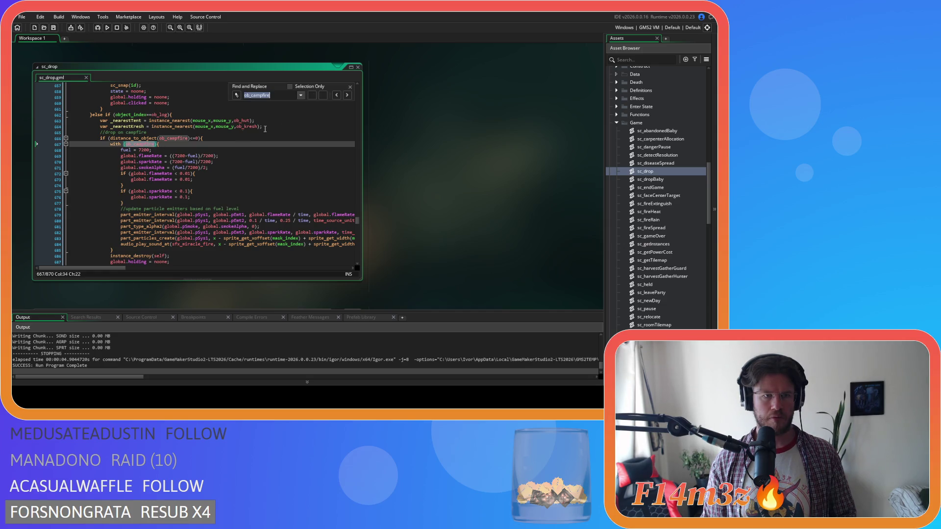
{"action": "left_click", "coordinate": [349, 95]}
{"action": "left_click", "coordinate": [350, 86]}
{"action": "scroll", "coordinate": [276, 186], "scroll_direction": "down", "scroll_amount": 6}
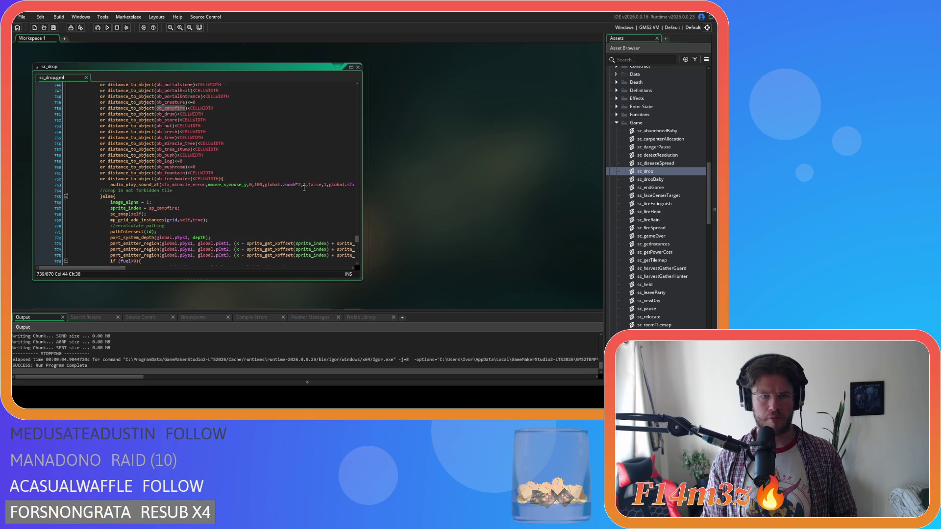
Step: Replace sc_drop lines 773–775 with the copied lines, reindent, save, and run the game
{"action": "left_click_drag", "start_coordinate": [81, 268], "coordinate": [306, 269]}
{"action": "left_click_drag", "start_coordinate": [63, 173], "coordinate": [113, 160]}
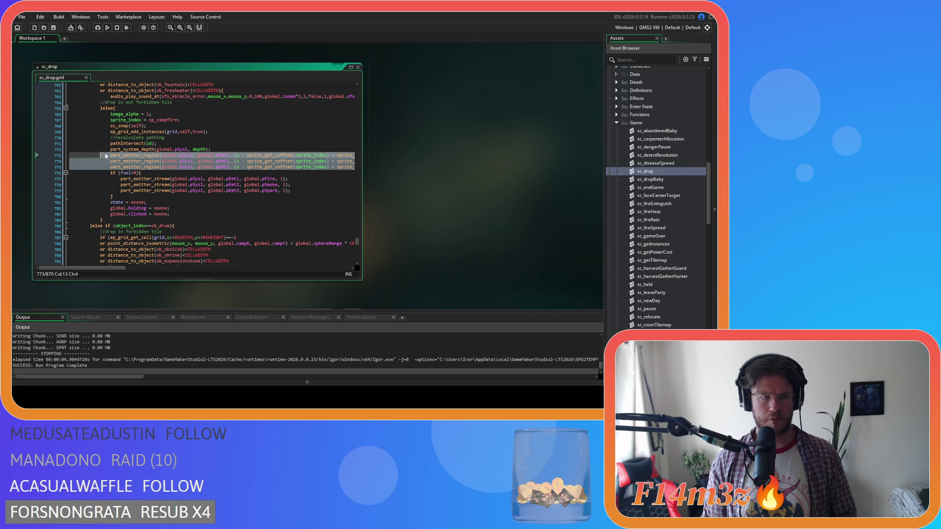
{"action": "type", "text": "linear);"}
{"action": "left_click_drag", "start_coordinate": [300, 269], "coordinate": [81, 269]}
{"action": "left_click", "coordinate": [68, 160]}
{"action": "key", "text": "Tab"}
{"action": "key", "text": "Tab"}
{"action": "key", "text": "Tab"}
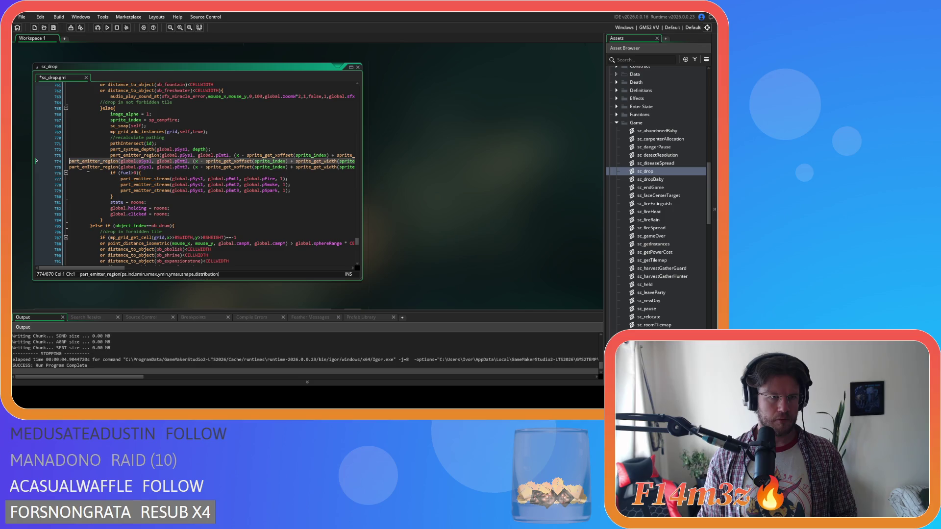
{"action": "left_click", "coordinate": [69, 166]}
{"action": "key", "text": "Tab"}
{"action": "key", "text": "Tab"}
{"action": "key", "text": "Tab"}
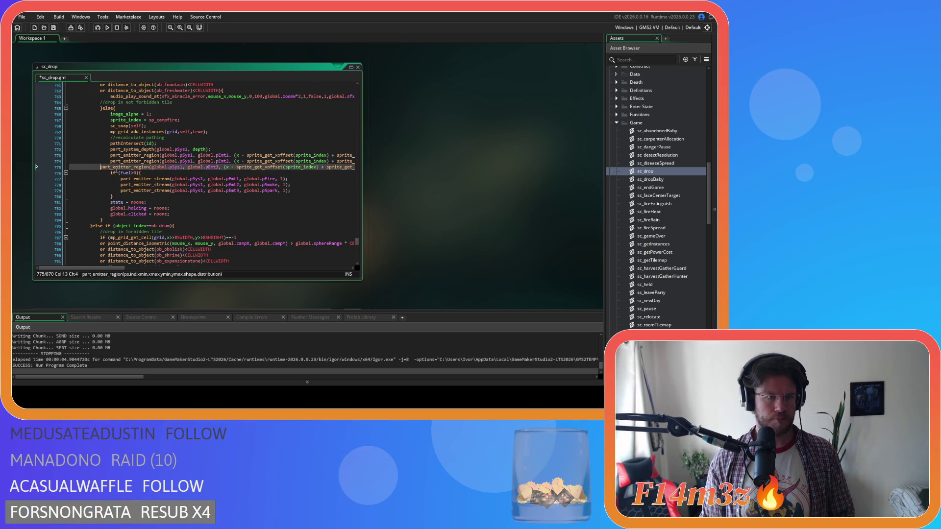
{"action": "key", "text": "ctrl+s"}
{"action": "left_click", "coordinate": [195, 161]}
{"action": "key", "text": "F5"}
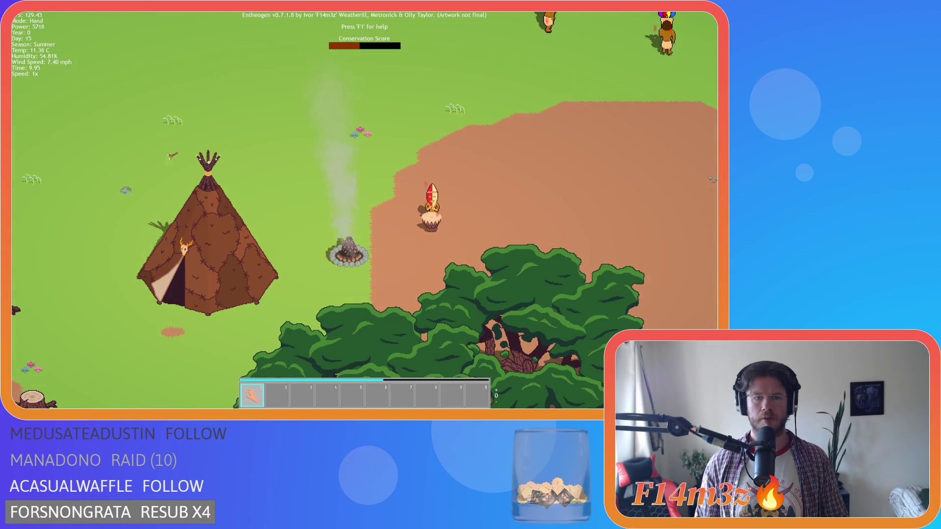
Step: Zoom in to check the campfire's flame and smoke, then quit the game
{"action": "scroll", "coordinate": [297, 231], "scroll_direction": "up", "scroll_amount": 3}
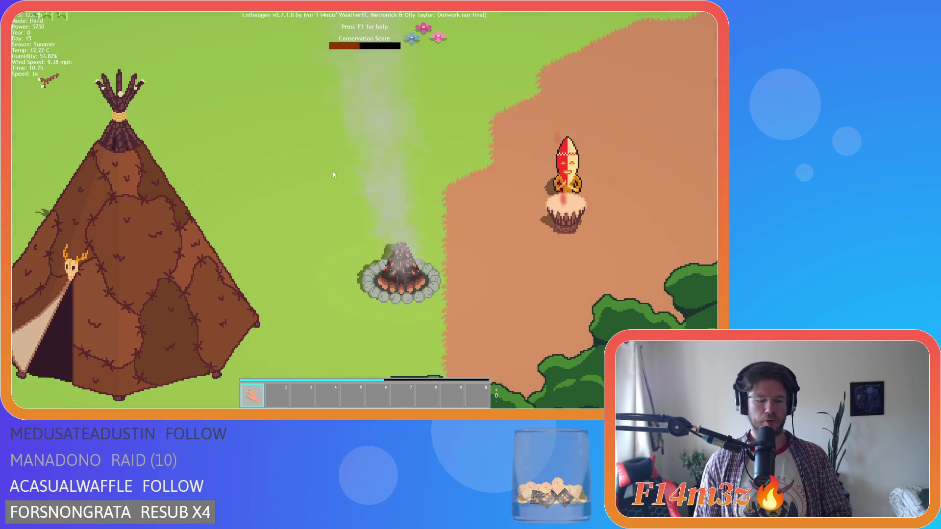
{"action": "key", "text": "Escape"}
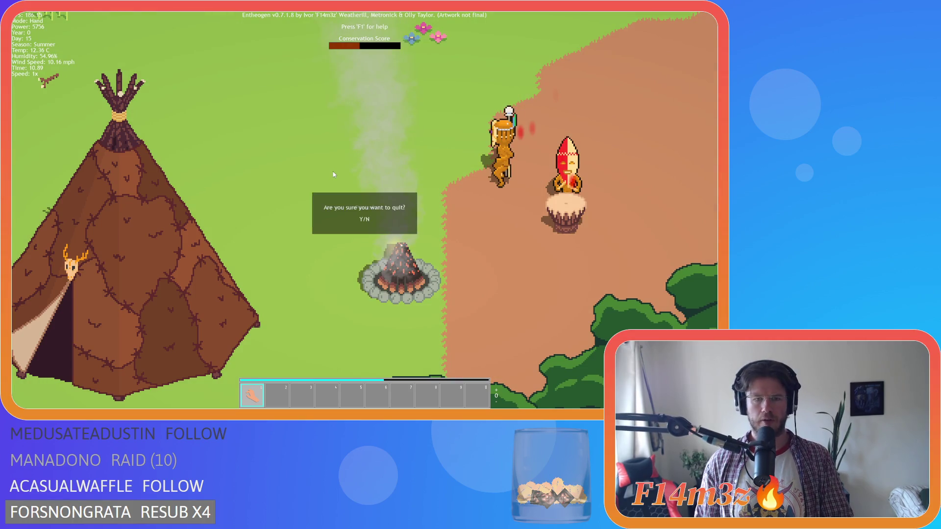
{"action": "key", "text": "y"}
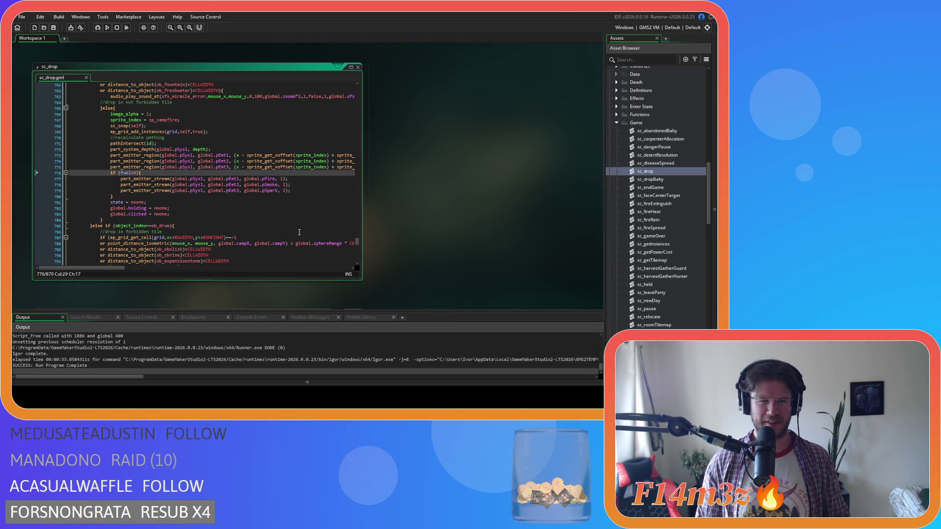
Step: Append /10 to the flameRate formula on line 18 of ob_campfire's Step event
{"action": "right_click", "coordinate": [417, 157]}
{"action": "mouse_move", "coordinate": [433, 167]}
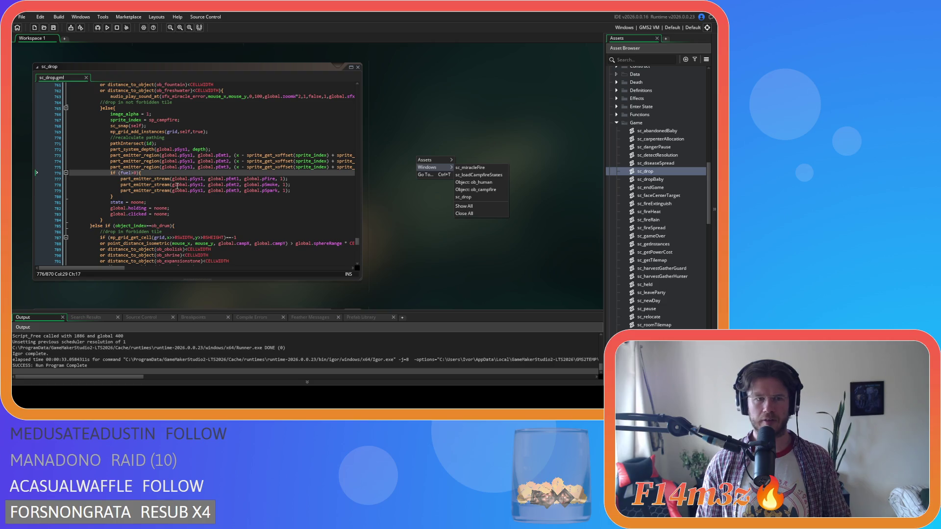
{"action": "left_click", "coordinate": [474, 189]}
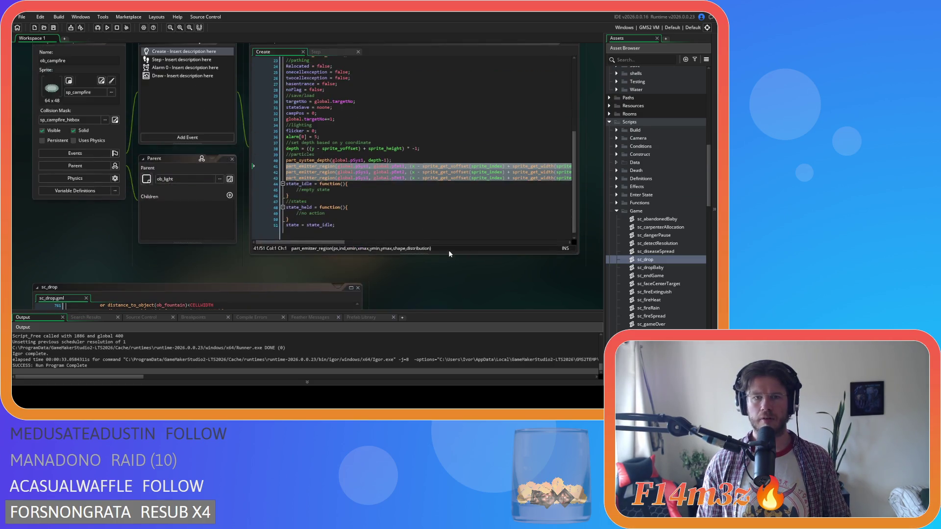
{"action": "left_click", "coordinate": [316, 96]}
{"action": "left_click", "coordinate": [359, 216]}
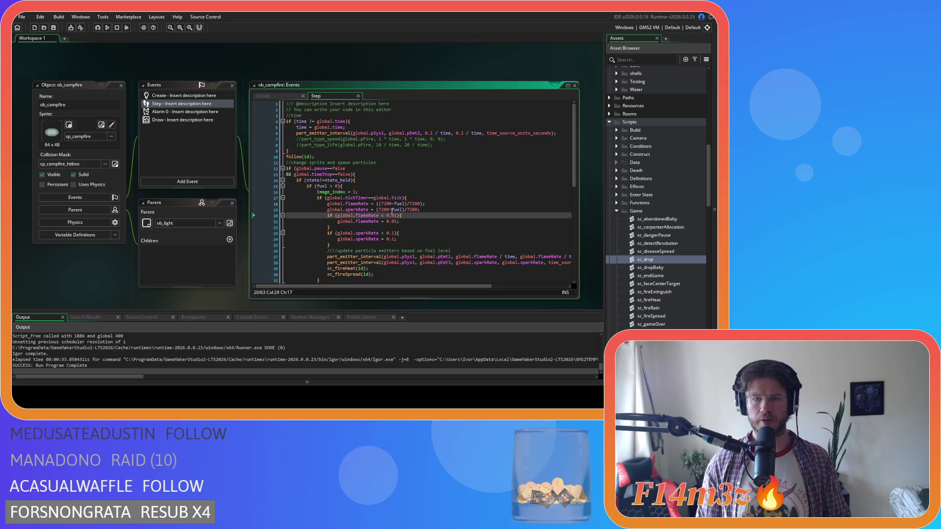
{"action": "left_click", "coordinate": [421, 205]}
{"action": "type", "text": "/10"}
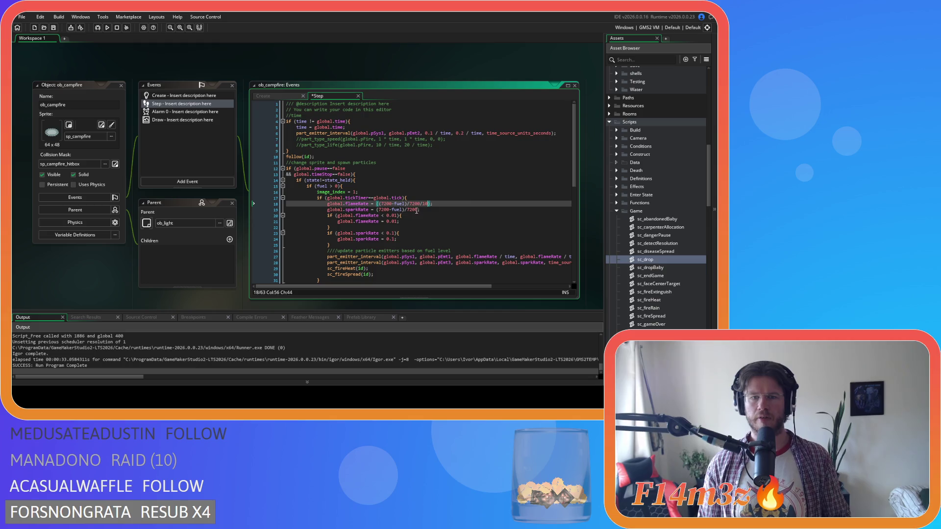
{"action": "key", "text": "BackSpace"}
{"action": "key", "text": "BackSpace"}
{"action": "key", "text": "BackSpace"}
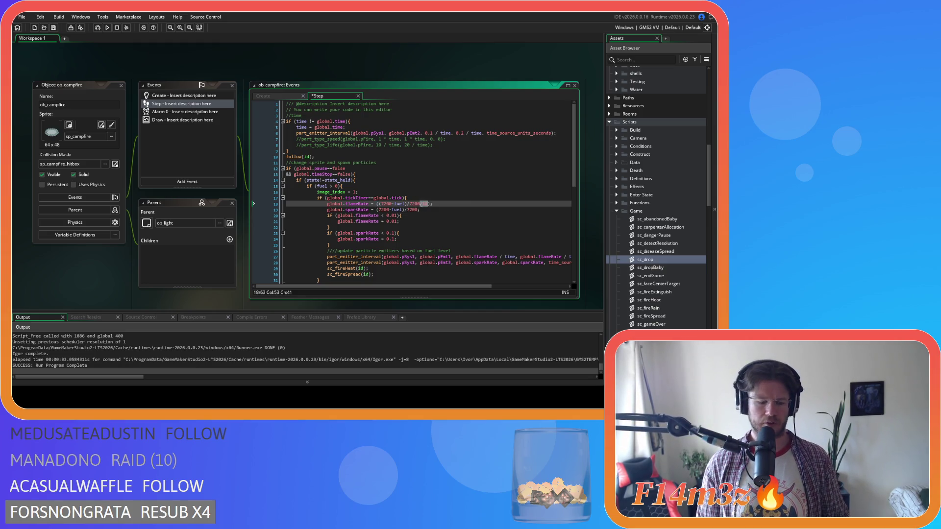
{"action": "key", "text": "ctrl+z"}
{"action": "left_click_drag", "start_coordinate": [420, 204], "coordinate": [380, 205]}
{"action": "key", "text": "ctrl+y"}
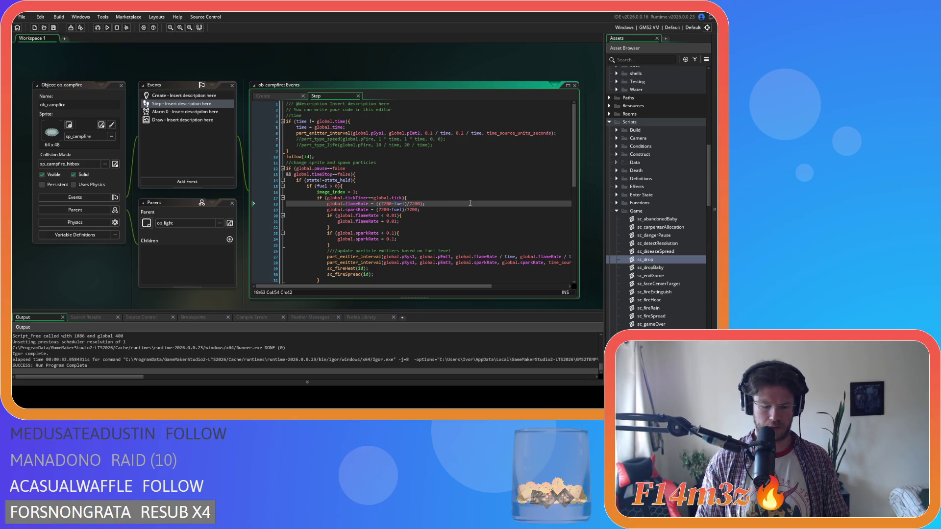
{"action": "type", "text": "/10"}
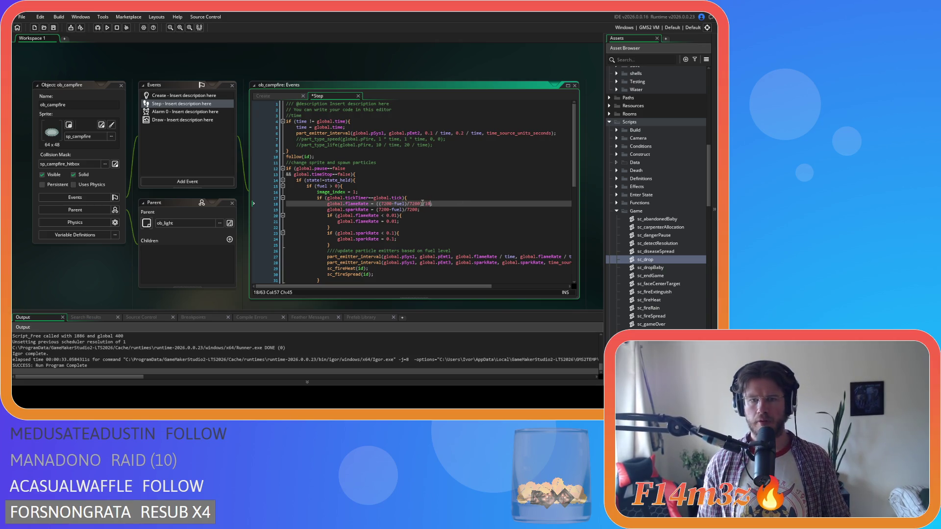
Step: Search the project for every use of the new flameRate formula
{"action": "left_click_drag", "start_coordinate": [407, 204], "coordinate": [324, 205]}
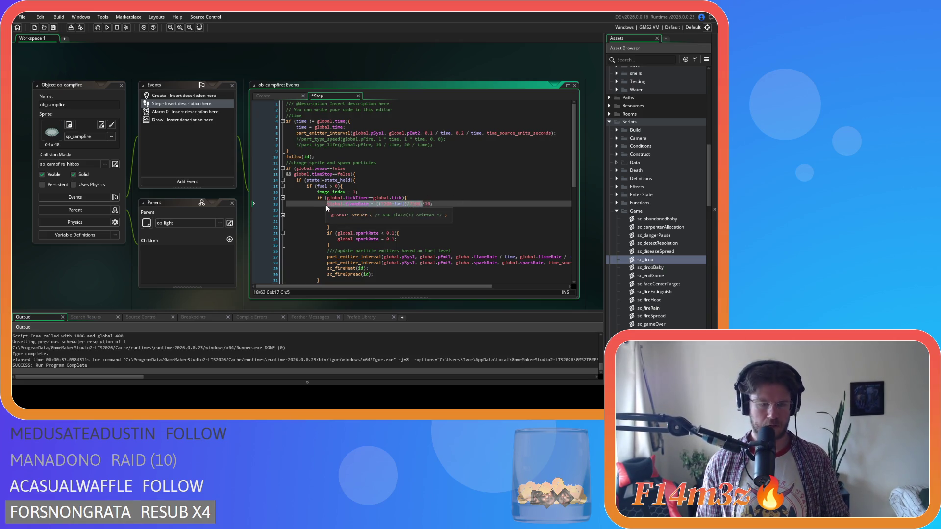
{"action": "key", "text": "ctrl+f"}
{"action": "left_click", "coordinate": [447, 148]}
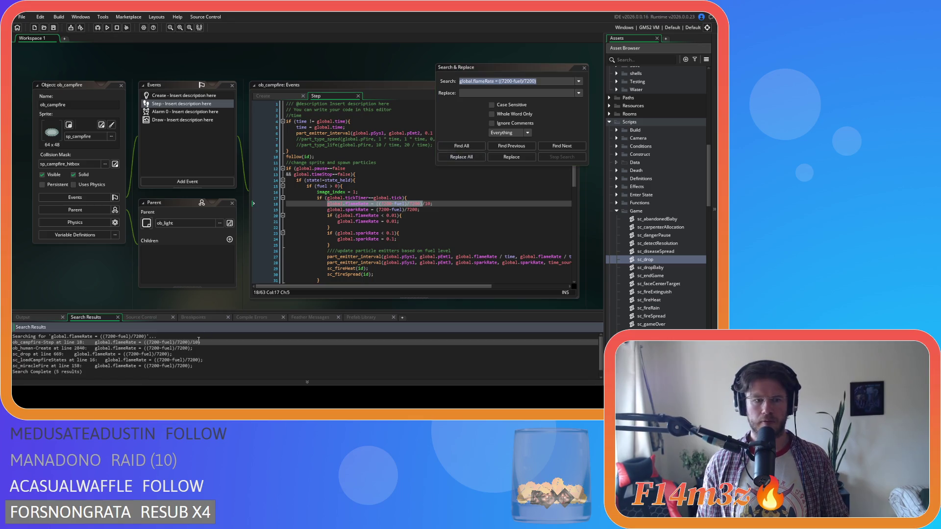
Step: Add /10 to the flameRate formula in ob_human Create, sc_drop and sc_loadCampfireStates
{"action": "double_click", "coordinate": [201, 348]}
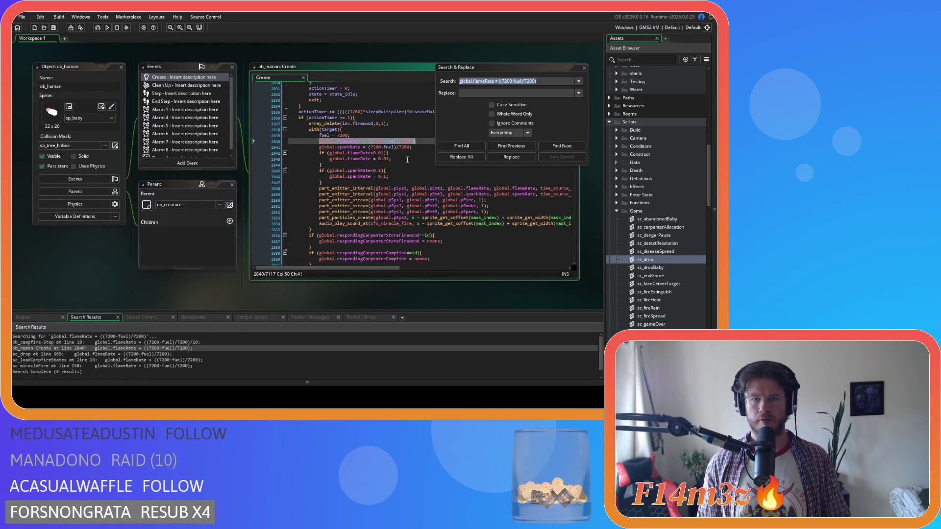
{"action": "type", "text": "/10"}
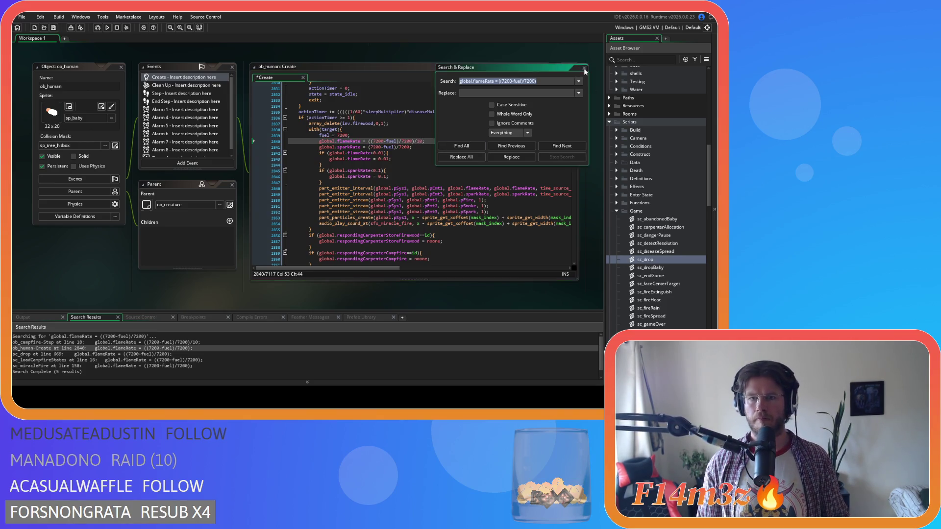
{"action": "left_click", "coordinate": [584, 67]}
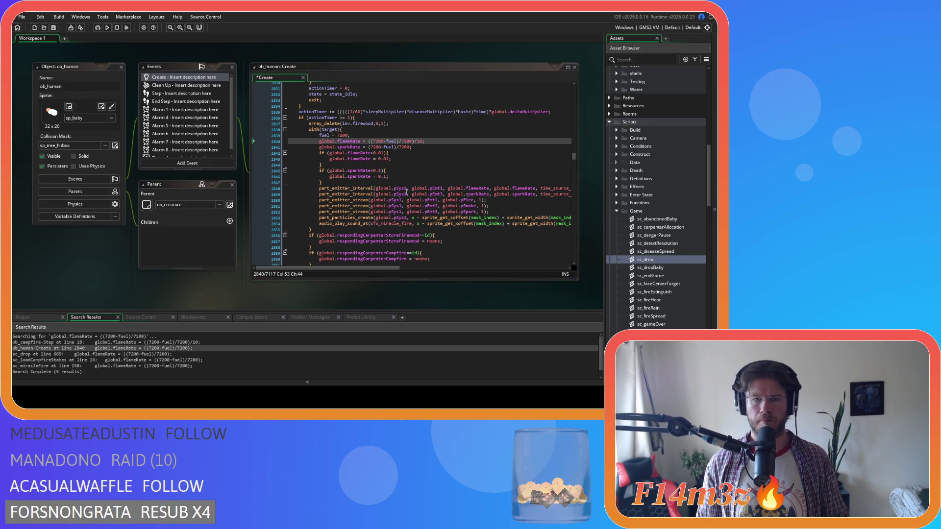
{"action": "left_click", "coordinate": [423, 141]}
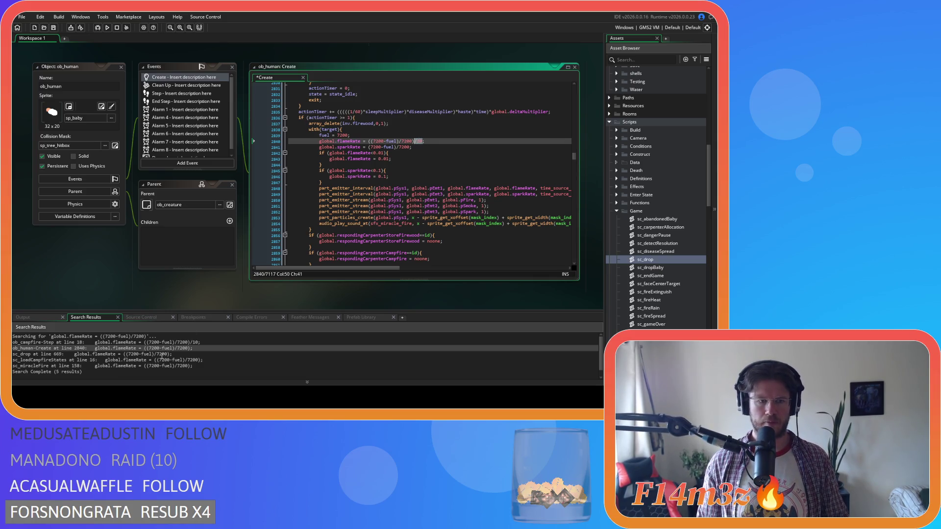
{"action": "double_click", "coordinate": [162, 354]}
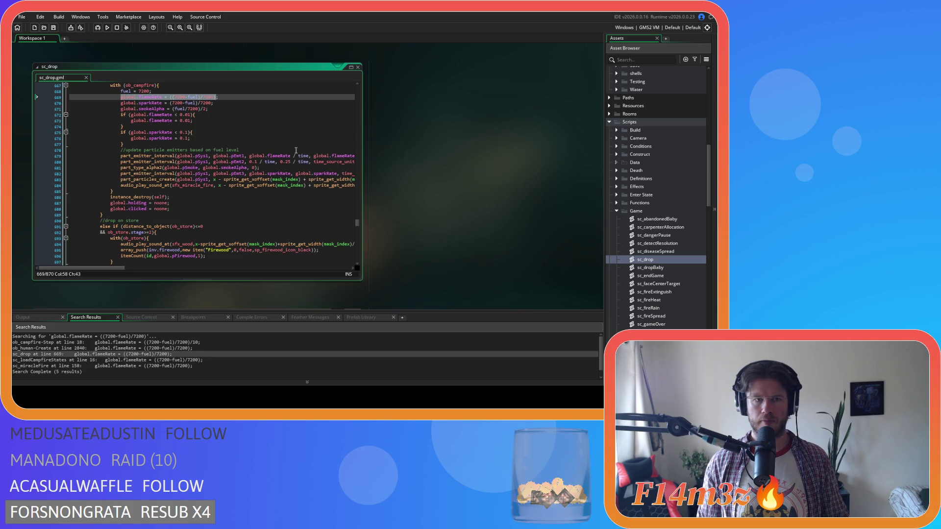
{"action": "double_click", "coordinate": [170, 360]}
{"action": "type", "text": "global.flameRate = ((7200-fuel)/7200)/10;"}
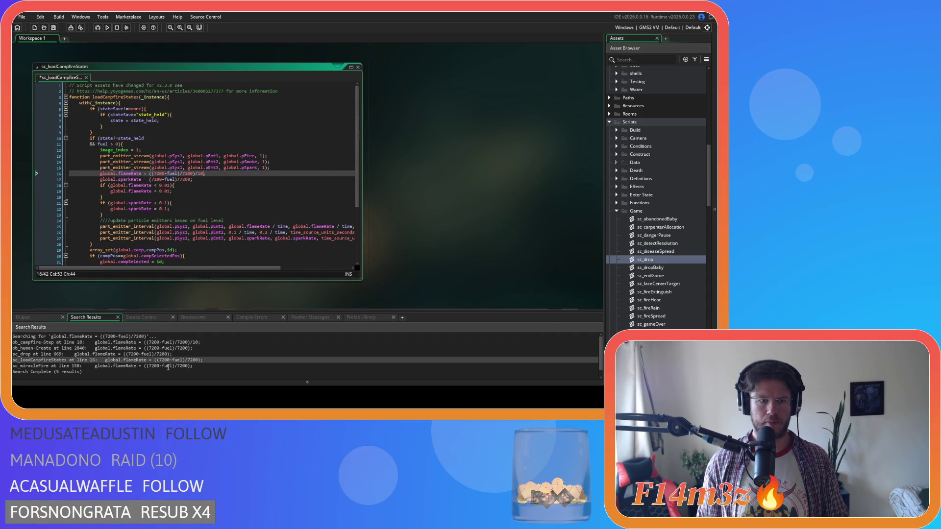
{"action": "double_click", "coordinate": [168, 366]}
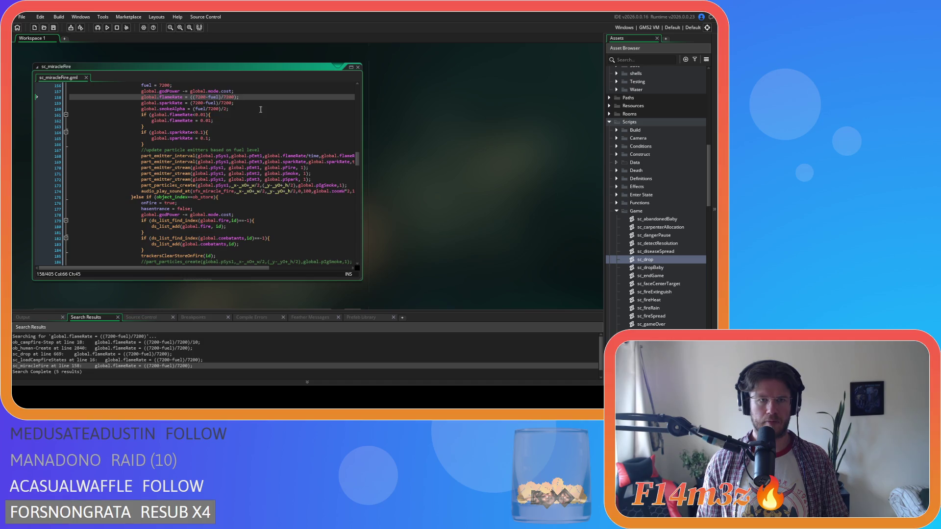
Step: Collapse the Scripts, Constructs, Sprites and Objects folders in the Asset Browser
{"action": "scroll", "coordinate": [388, 197], "scroll_direction": "down", "scroll_amount": 4}
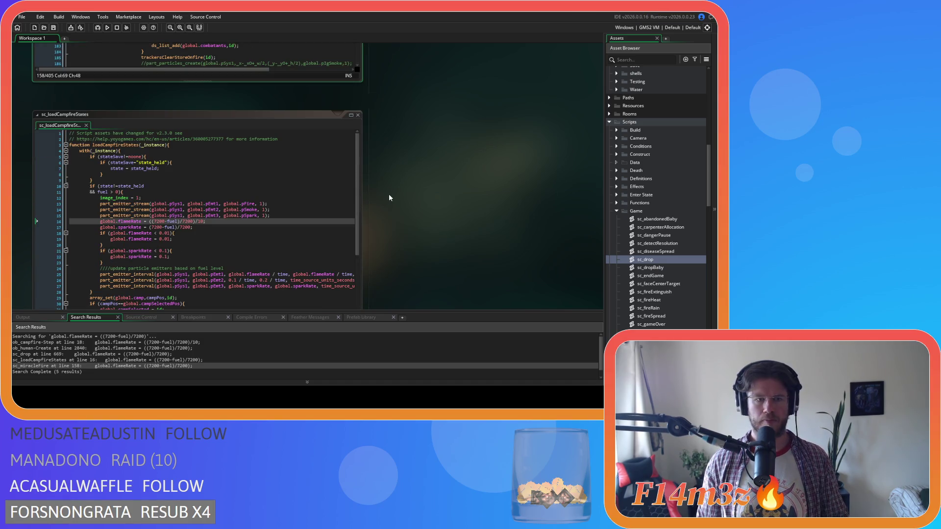
{"action": "left_click", "coordinate": [609, 123]}
{"action": "left_click", "coordinate": [617, 187]}
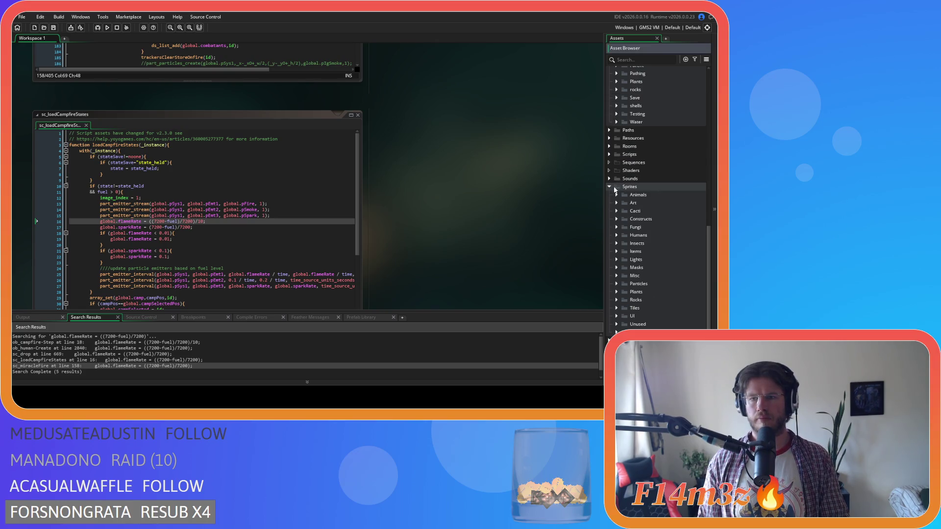
{"action": "left_click", "coordinate": [610, 187]}
{"action": "scroll", "coordinate": [617, 157], "scroll_direction": "up", "scroll_amount": 5}
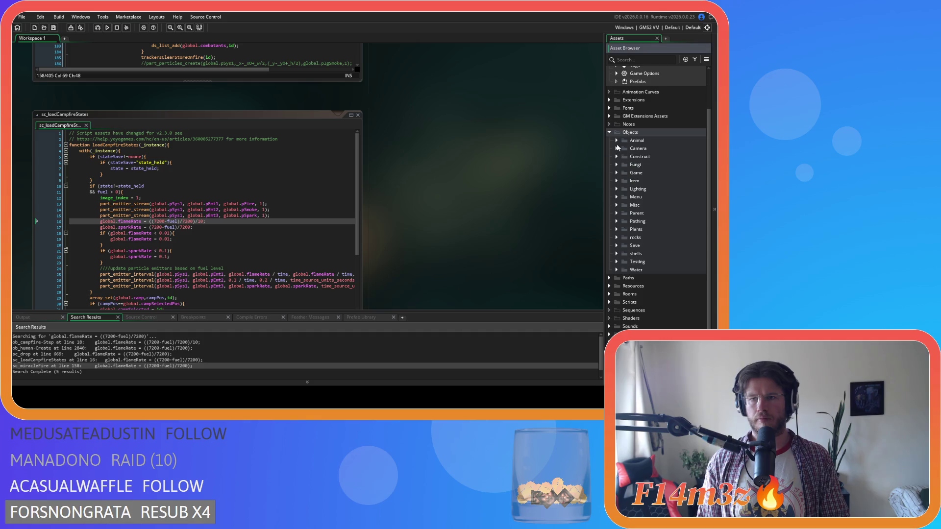
{"action": "left_click", "coordinate": [609, 132]}
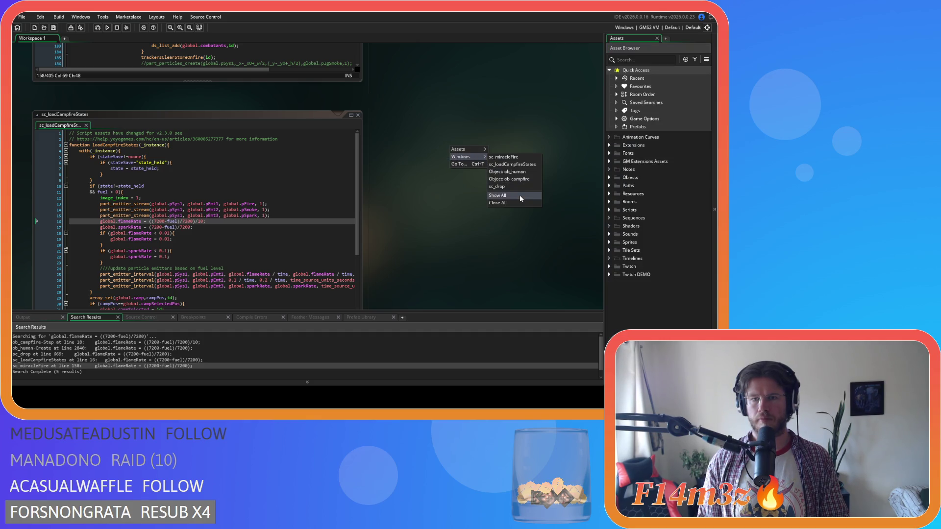
Step: Close every open code window and build and run the game with F5
{"action": "left_click", "coordinate": [512, 203]}
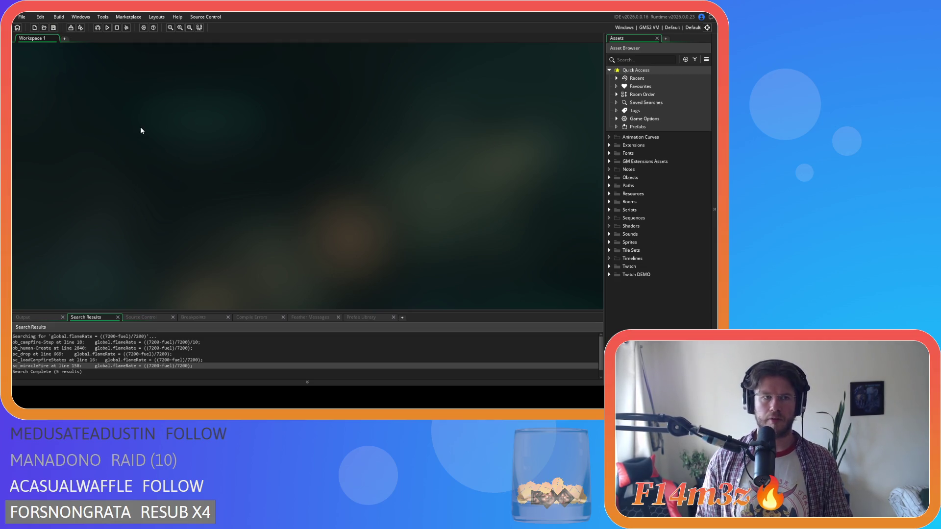
{"action": "key", "text": "F5"}
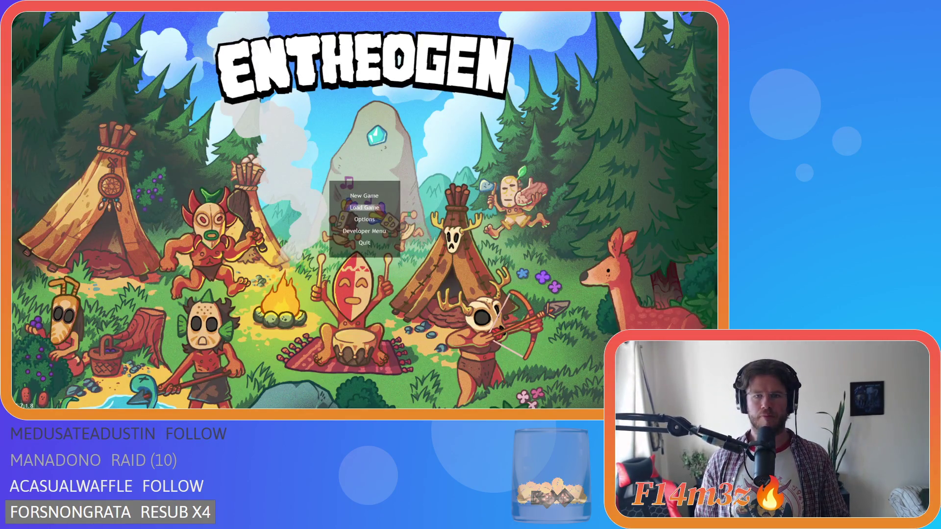
Step: Load the saved game, zoom in on the campfire, and briefly view the Camp overview
{"action": "left_click", "coordinate": [351, 206]}
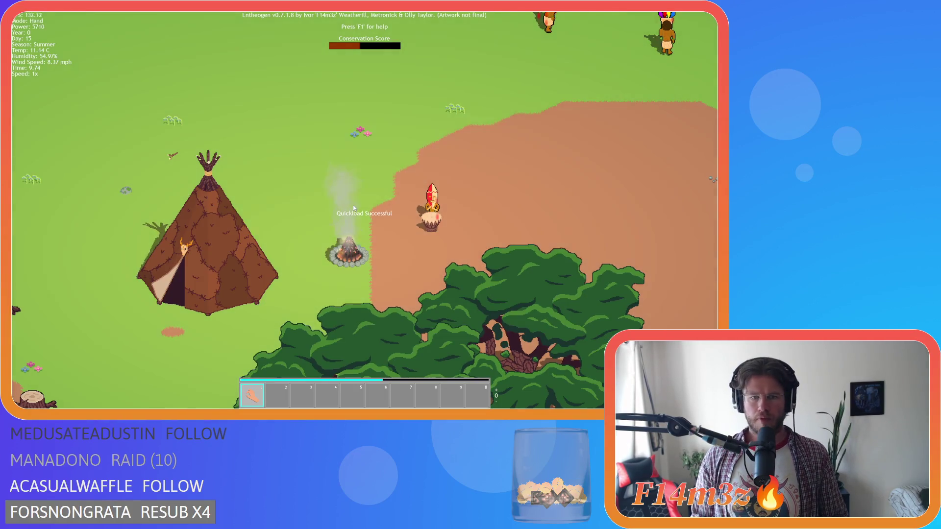
{"action": "scroll", "coordinate": [351, 207], "scroll_direction": "up", "scroll_amount": 2}
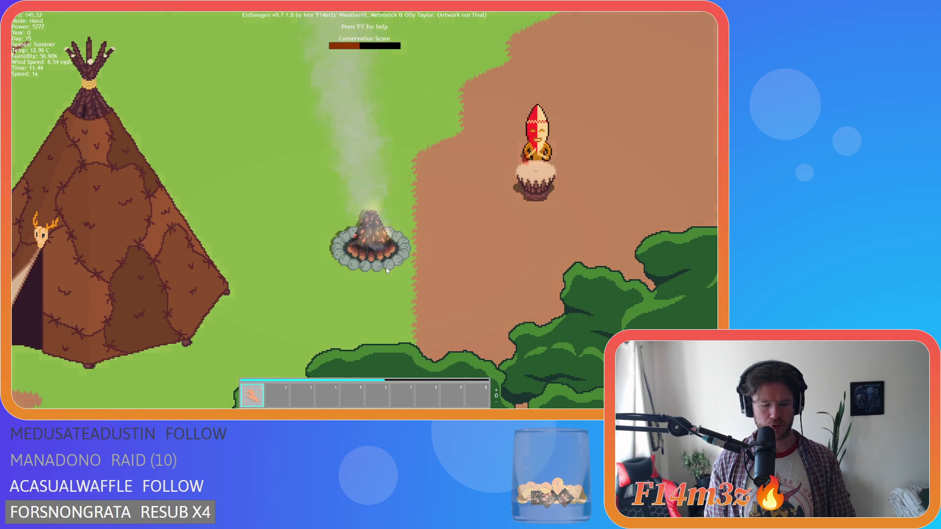
{"action": "left_click", "coordinate": [309, 217]}
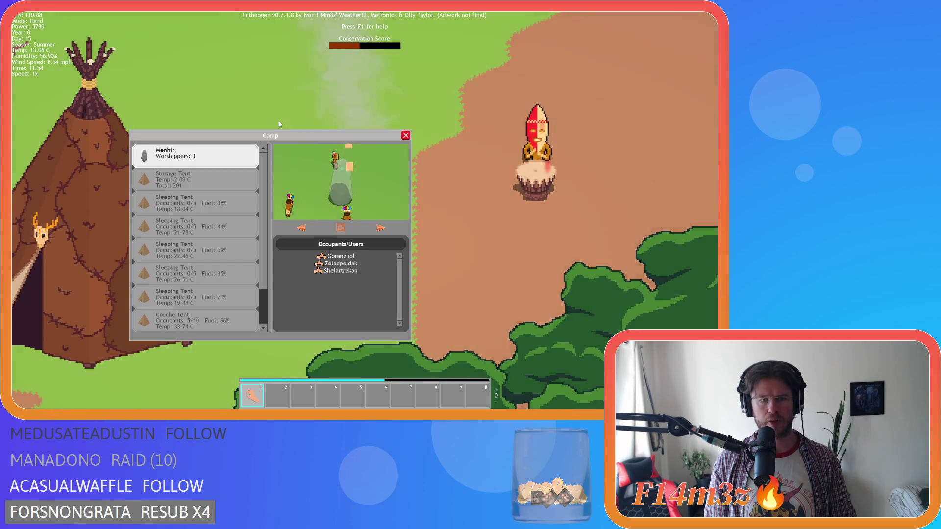
{"action": "left_click_drag", "start_coordinate": [278, 136], "coordinate": [172, 37]}
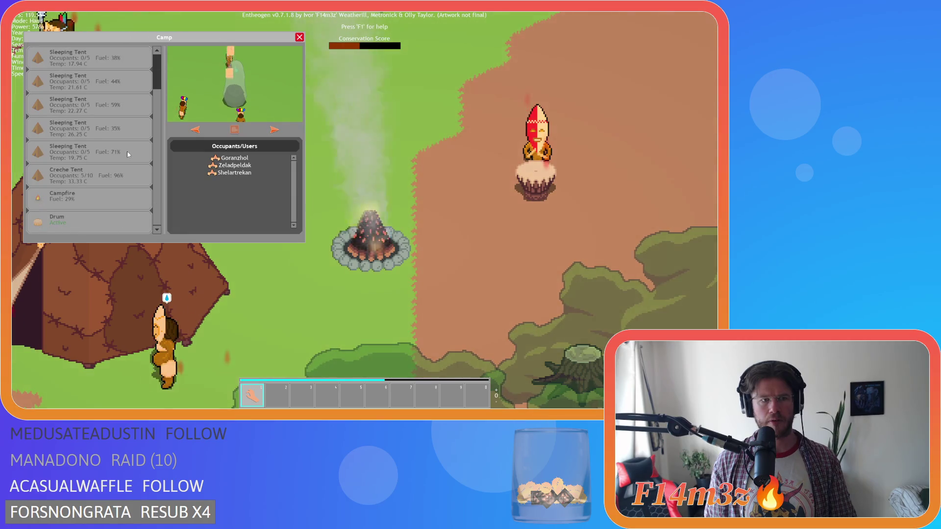
{"action": "key", "text": "Escape"}
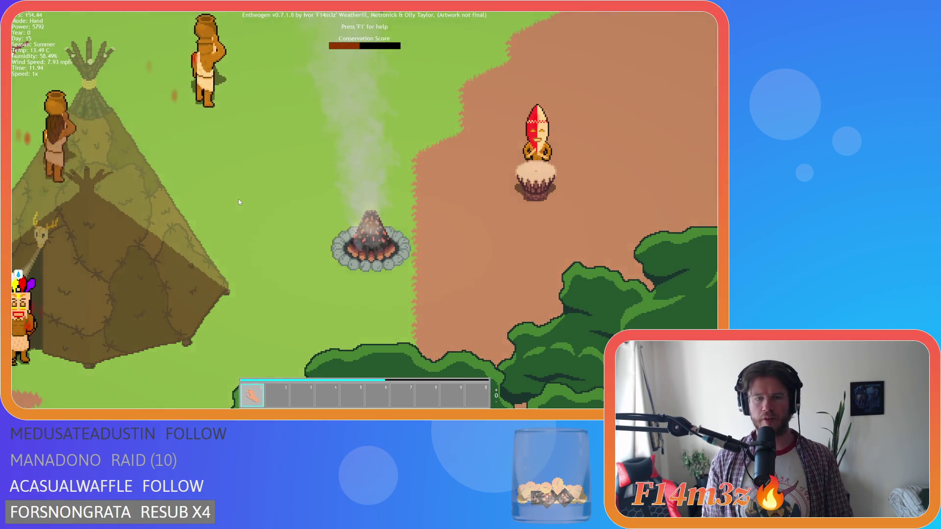
{"action": "scroll", "coordinate": [239, 202], "scroll_direction": "down", "scroll_amount": 5}
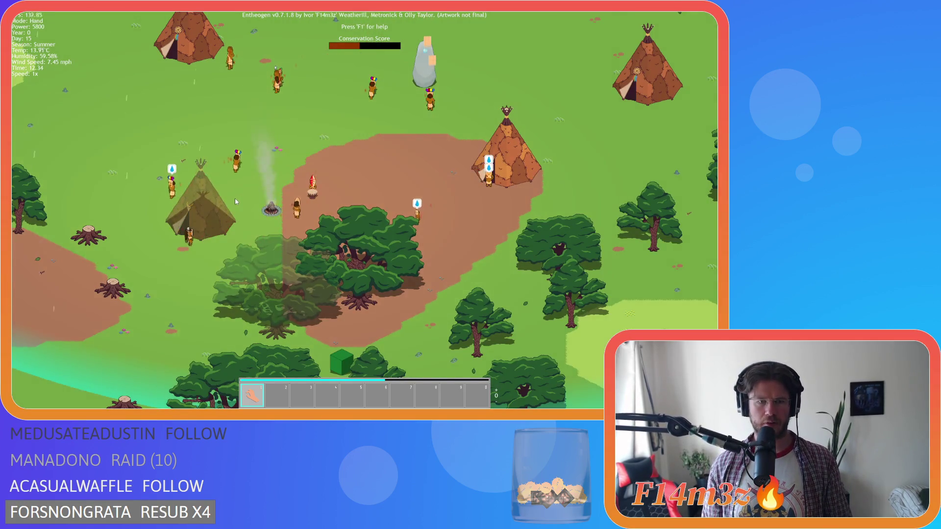
{"action": "scroll", "coordinate": [236, 199], "scroll_direction": "up", "scroll_amount": 3}
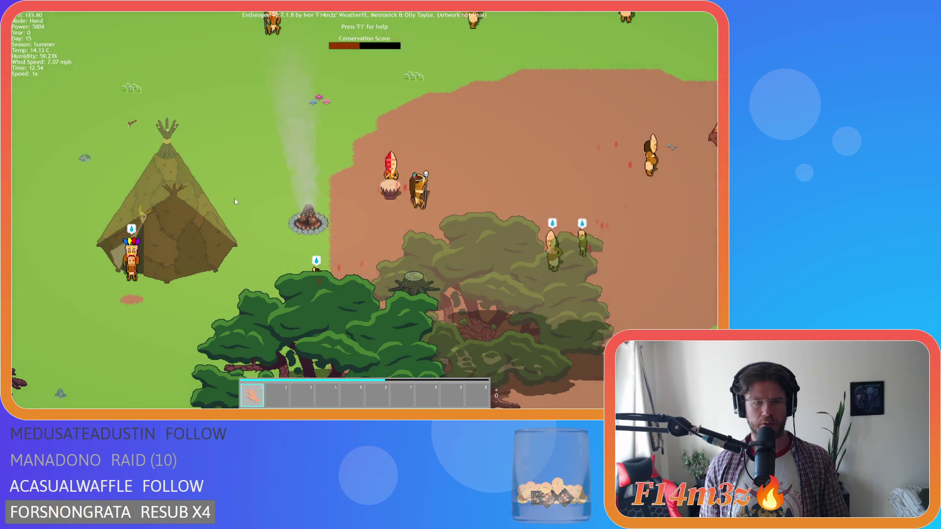
{"action": "scroll", "coordinate": [235, 201], "scroll_direction": "up", "scroll_amount": 2}
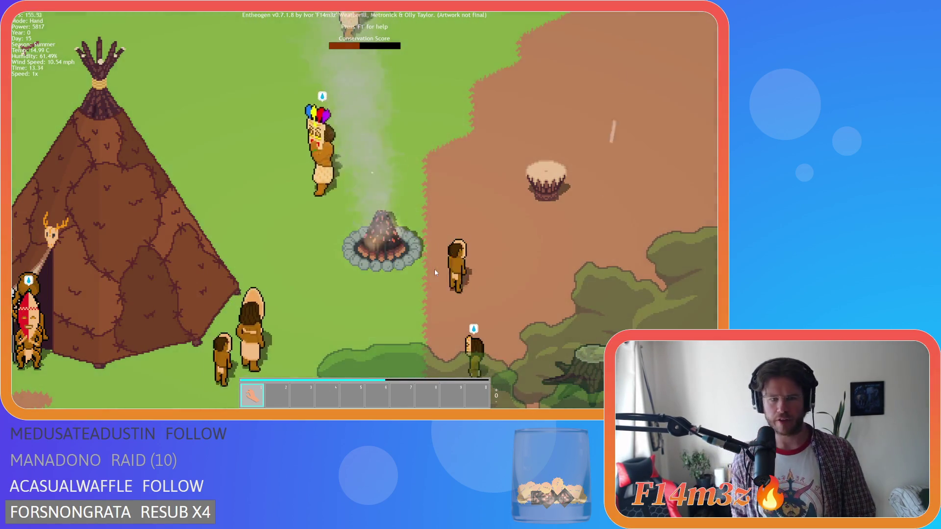
Step: Pan down and up and zoom around the campfire to inspect its flame and smoke, then request quitting
{"action": "key", "text": "s"}
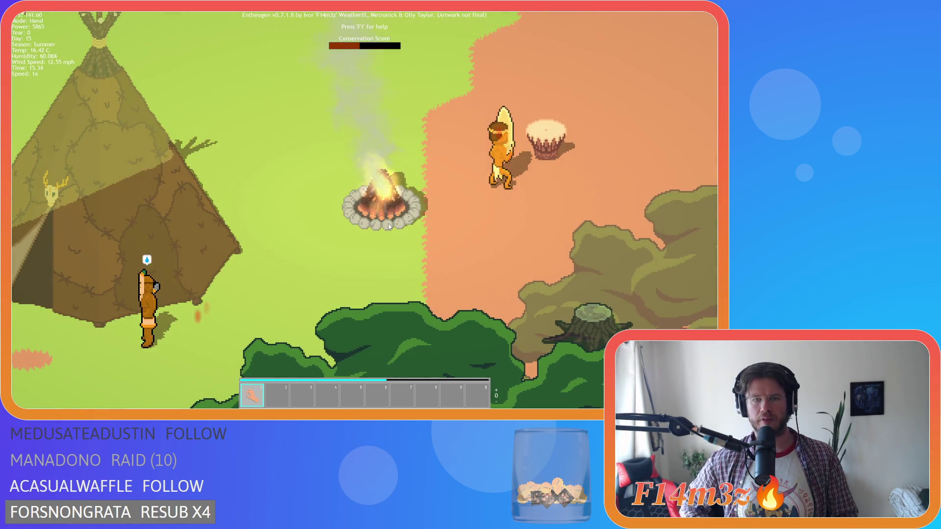
{"action": "scroll", "coordinate": [398, 244], "scroll_direction": "down", "scroll_amount": 3}
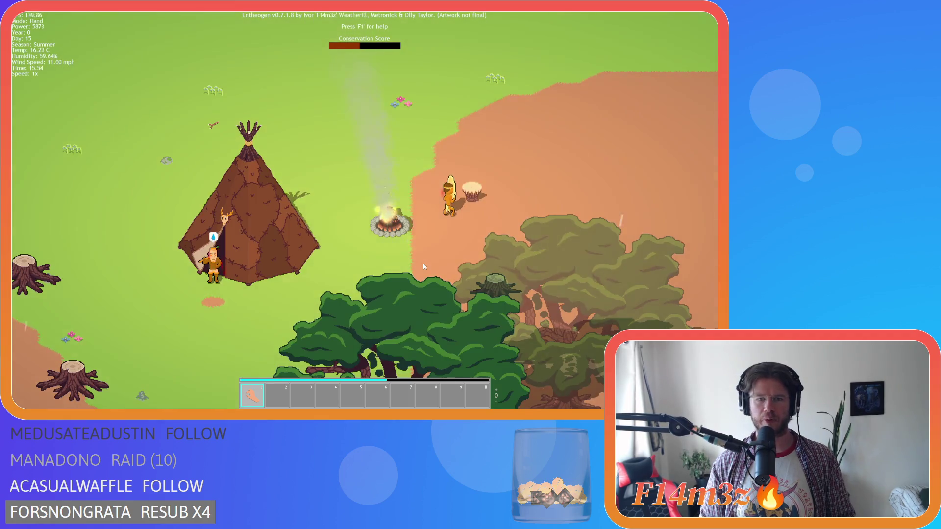
{"action": "scroll", "coordinate": [423, 266], "scroll_direction": "up", "scroll_amount": 3}
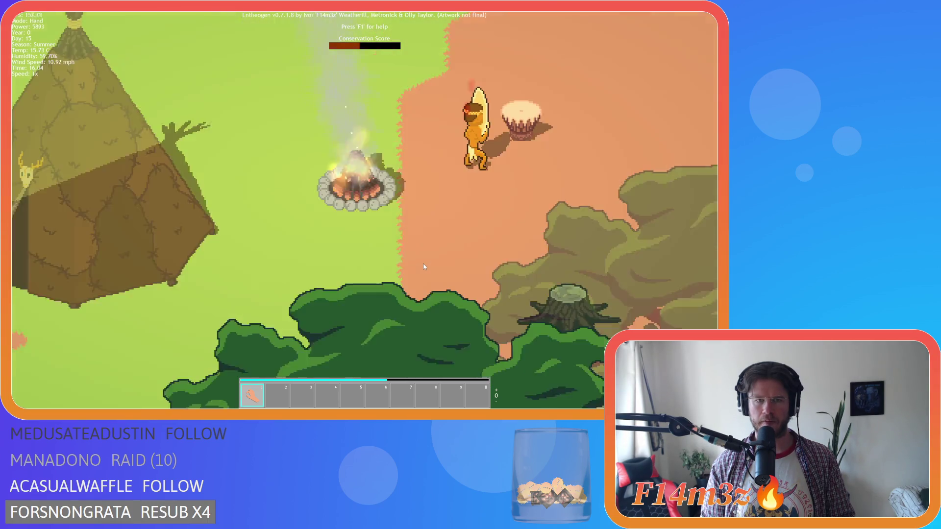
{"action": "key", "text": "w"}
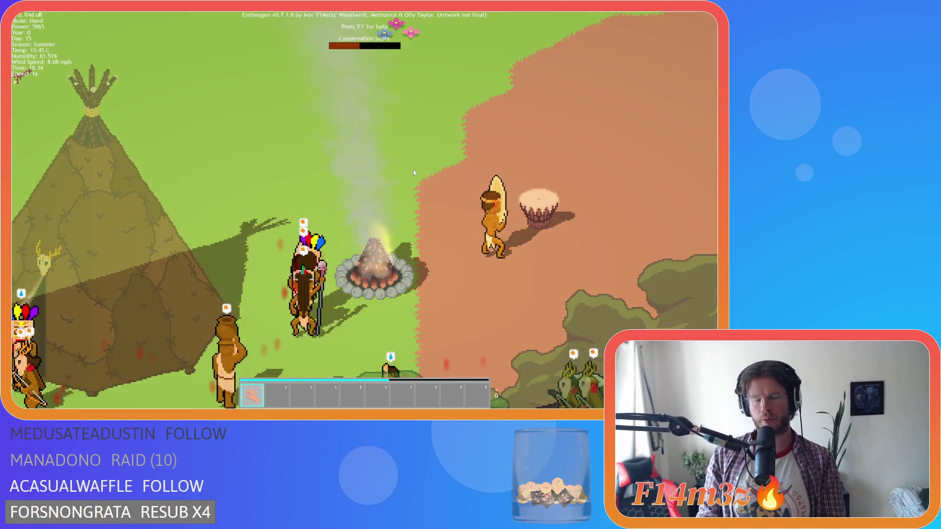
{"action": "key", "text": "Escape"}
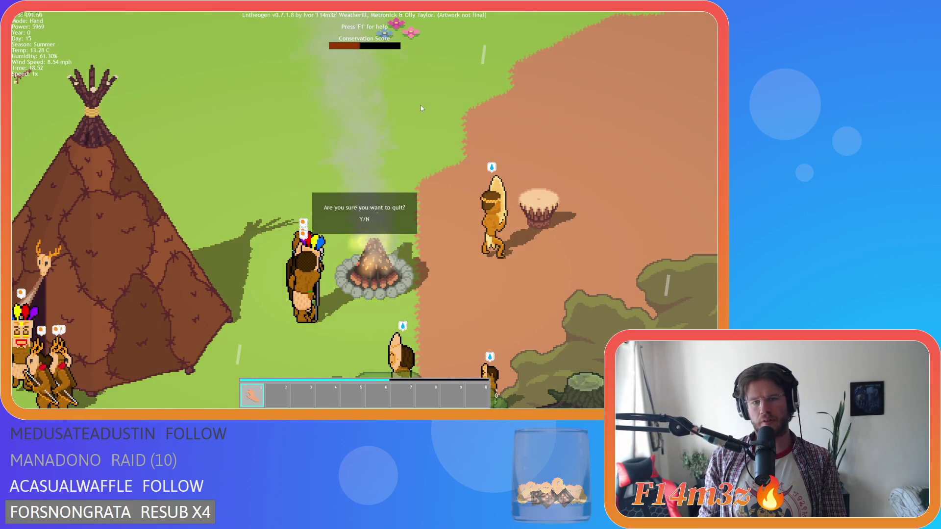
Step: Quit the game and open the ob_campfire object from the Objects > Construct group
{"action": "key", "text": "y"}
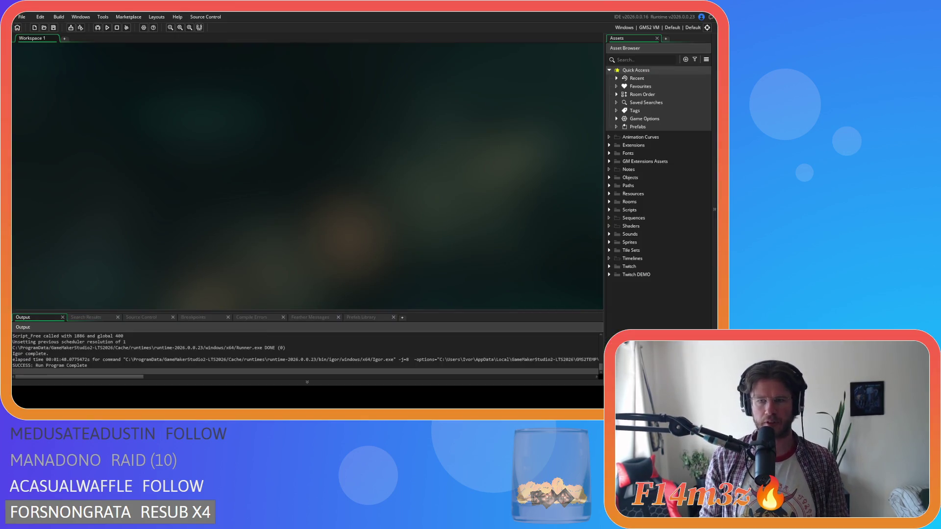
{"action": "left_click", "coordinate": [609, 177]}
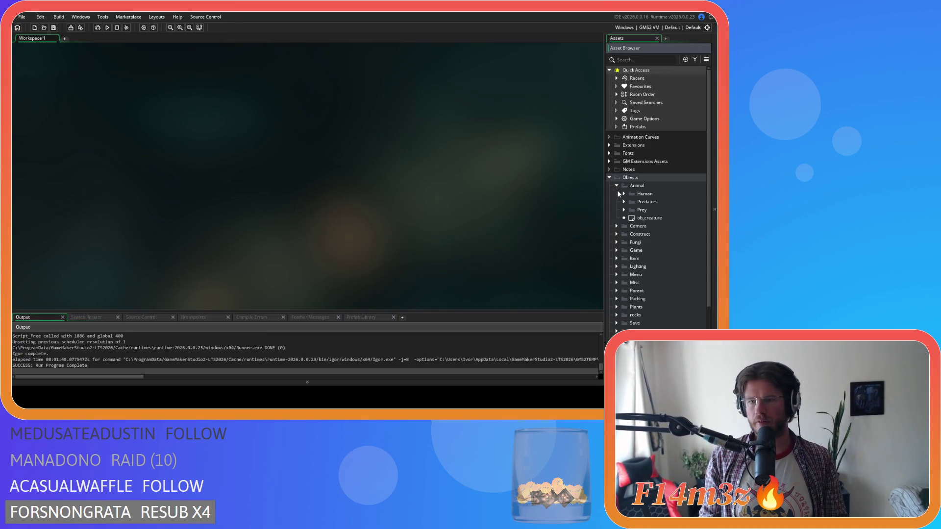
{"action": "left_click", "coordinate": [616, 186]}
{"action": "left_click", "coordinate": [617, 202]}
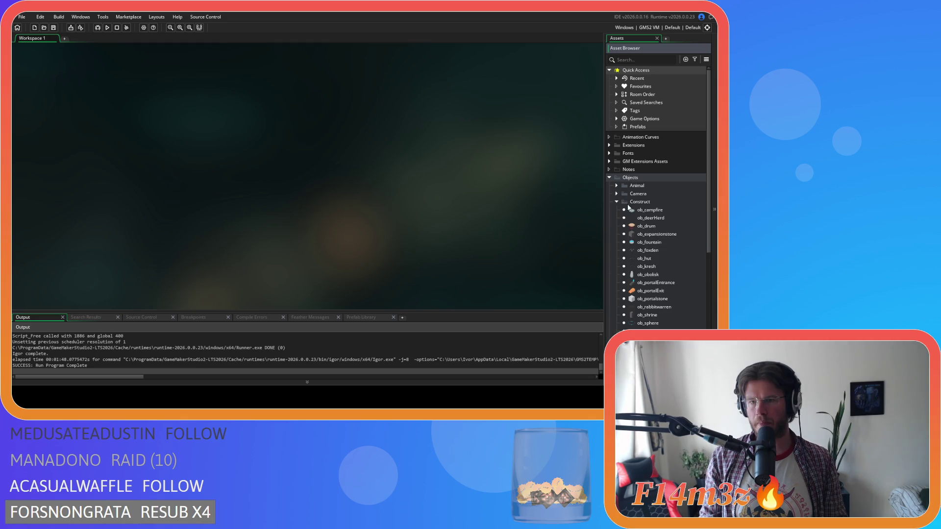
{"action": "double_click", "coordinate": [635, 211]}
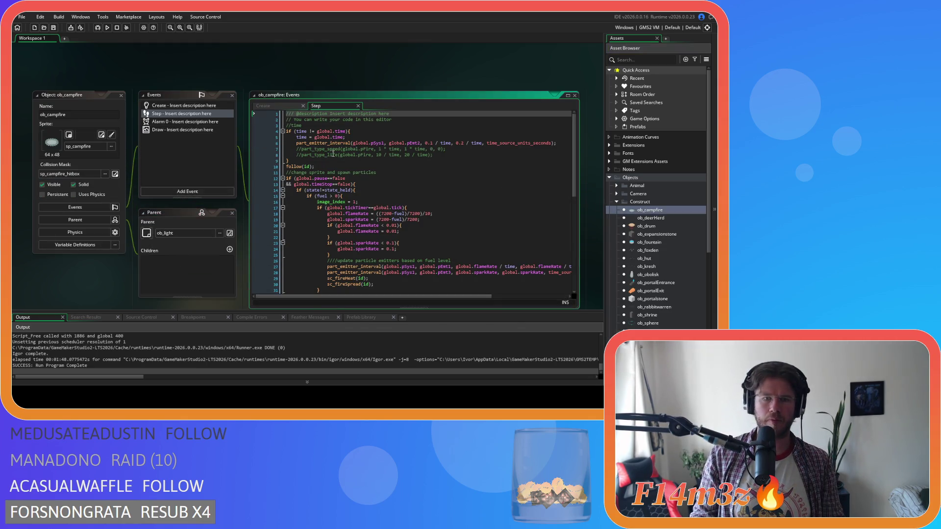
Step: Switch to ob_campfire's Create event and bring its emitter region lines into view
{"action": "scroll", "coordinate": [406, 158], "scroll_direction": "down", "scroll_amount": 10}
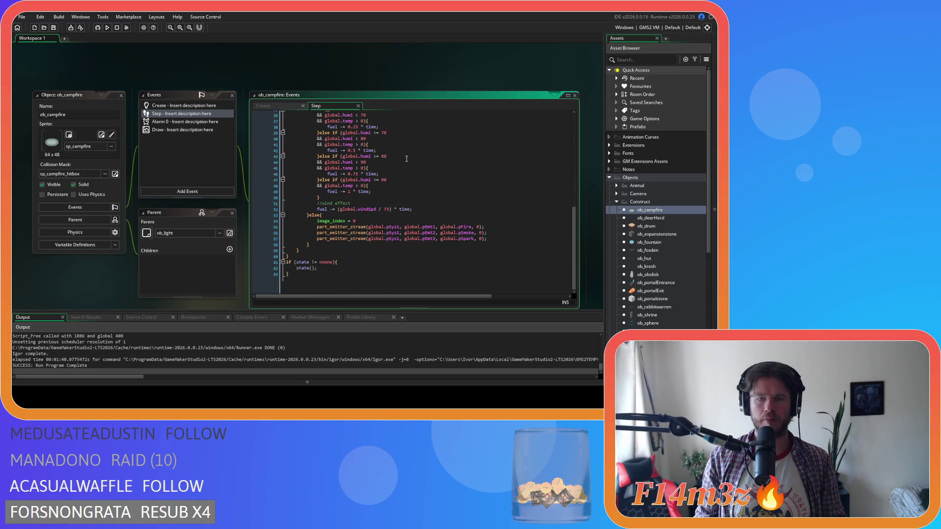
{"action": "scroll", "coordinate": [406, 158], "scroll_direction": "up", "scroll_amount": 9}
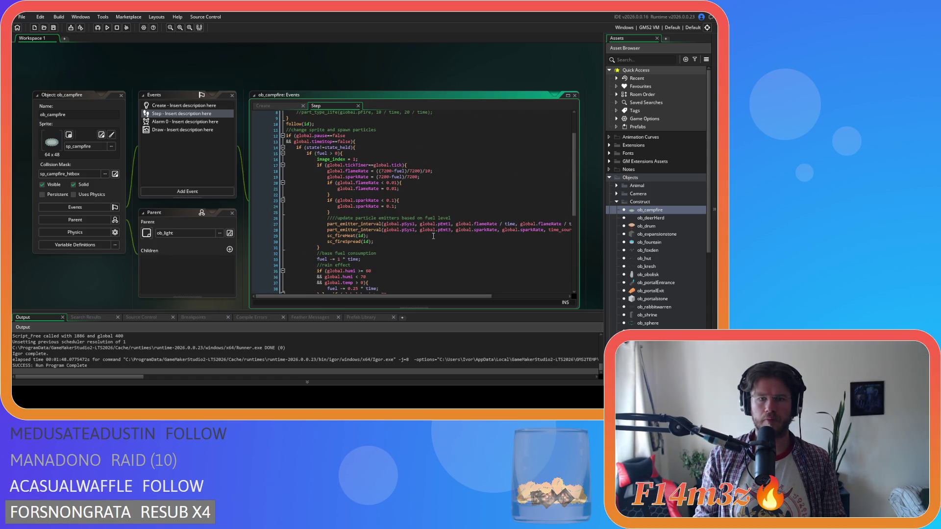
{"action": "scroll", "coordinate": [433, 236], "scroll_direction": "down", "scroll_amount": 1}
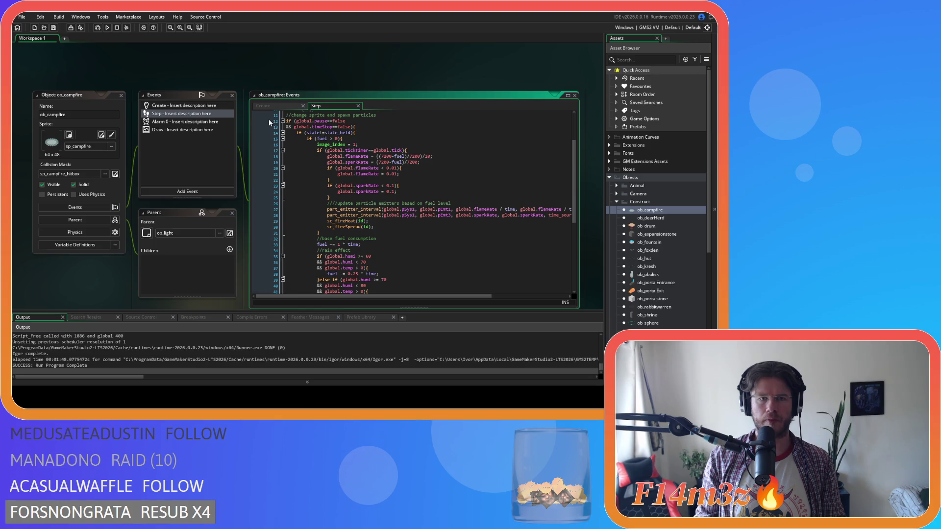
{"action": "left_click", "coordinate": [265, 106]}
{"action": "scroll", "coordinate": [452, 259], "scroll_direction": "down", "scroll_amount": 8}
{"action": "left_click_drag", "start_coordinate": [316, 299], "coordinate": [541, 286]}
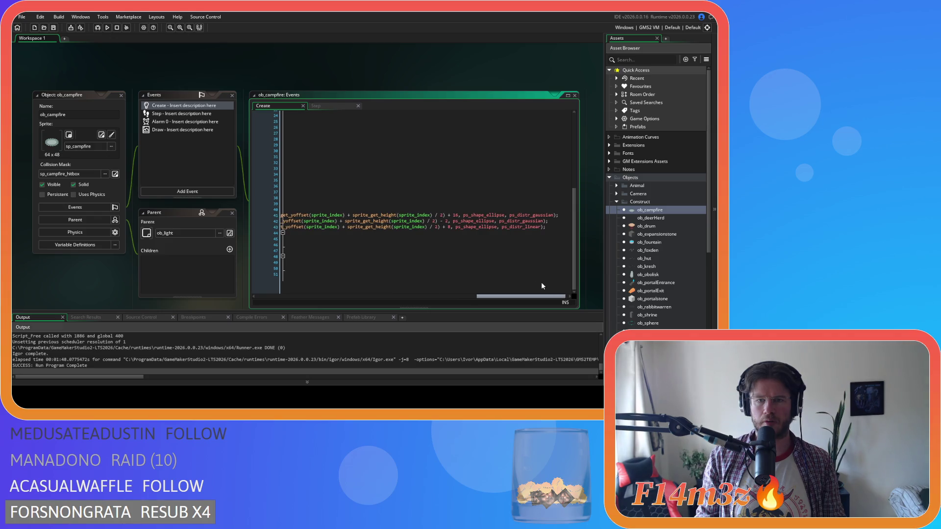
Step: Replace the 16 offsets with 12 in line 41's emitter region call using Find and Replace
{"action": "left_click", "coordinate": [455, 214]}
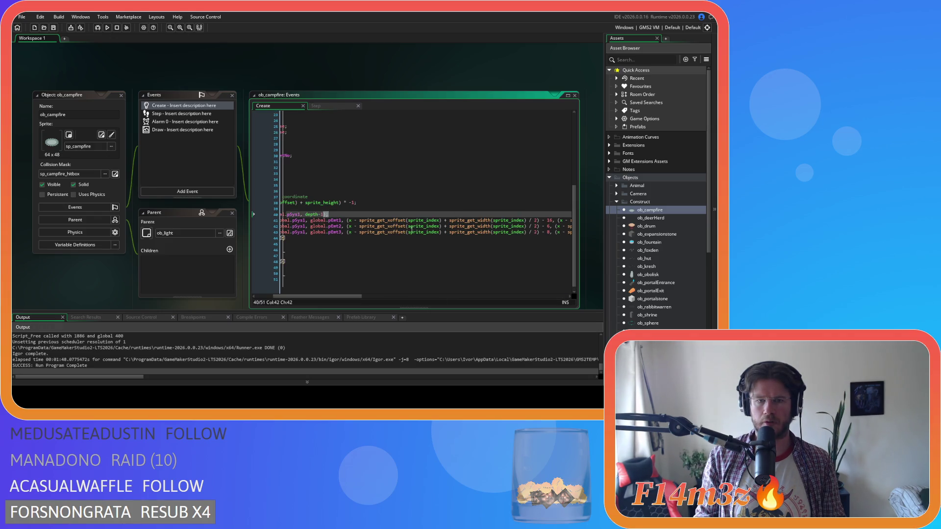
{"action": "left_click", "coordinate": [549, 220]}
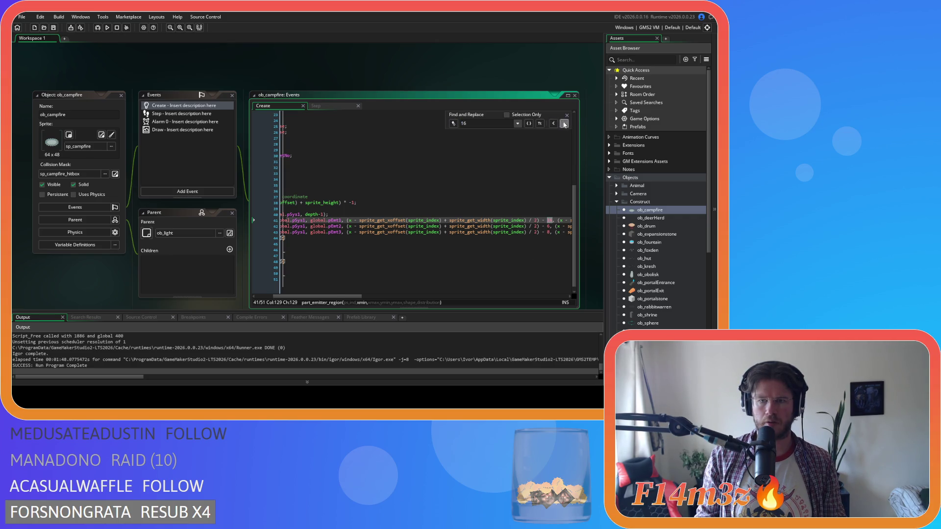
{"action": "left_click", "coordinate": [564, 124]}
{"action": "left_click", "coordinate": [564, 124]}
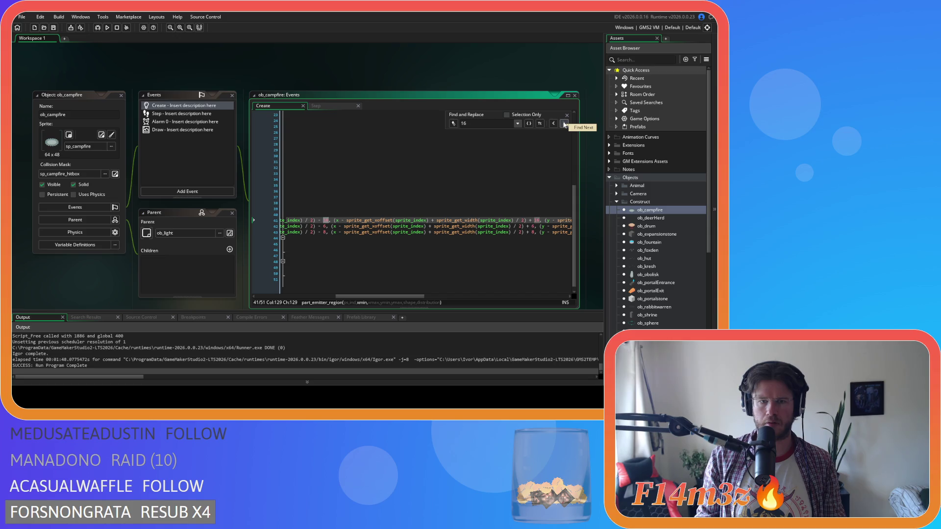
{"action": "left_click", "coordinate": [564, 124]}
{"action": "left_click", "coordinate": [564, 124]}
{"action": "type", "text": "12"}
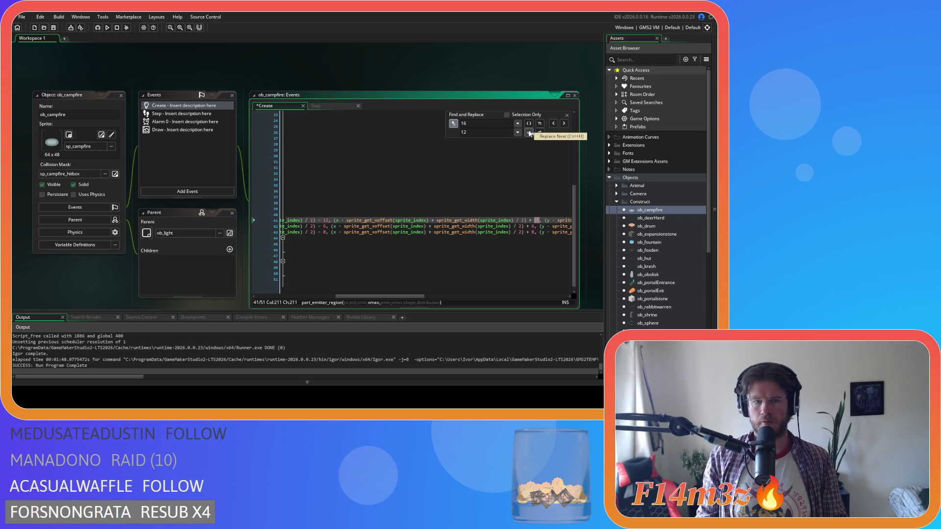
{"action": "left_click", "coordinate": [530, 133]}
{"action": "left_click", "coordinate": [529, 133]}
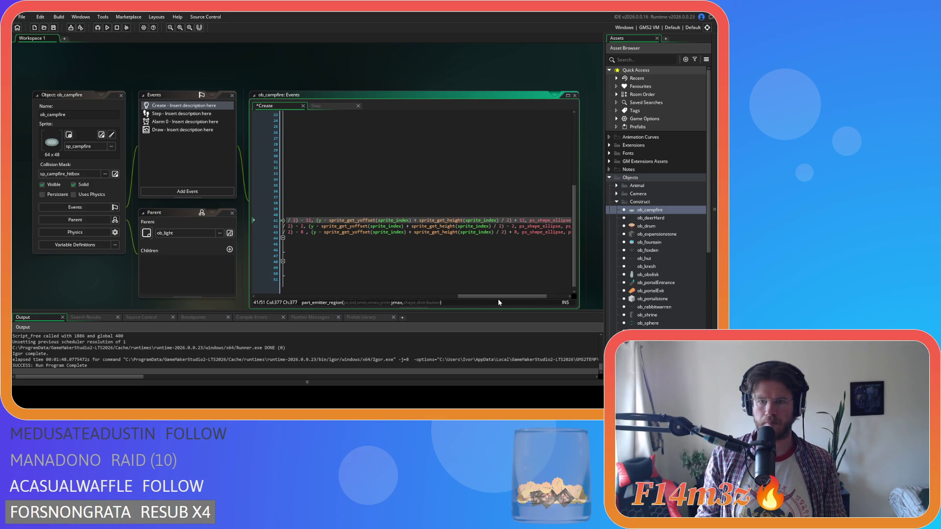
Step: Select the particle setup lines 40–43
{"action": "left_click_drag", "start_coordinate": [498, 296], "coordinate": [444, 296]}
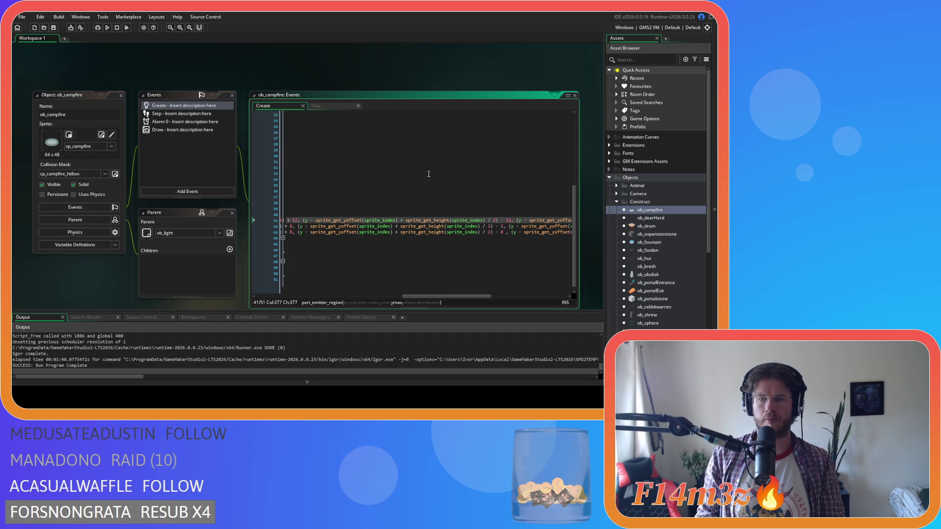
{"action": "mouse_move", "coordinate": [455, 296]}
{"action": "left_mouse_down"}
{"action": "mouse_move", "coordinate": [581, 261]}
{"action": "mouse_move", "coordinate": [194, 213]}
{"action": "mouse_move", "coordinate": [192, 223]}
{"action": "left_mouse_up"}
{"action": "left_click", "coordinate": [554, 234]}
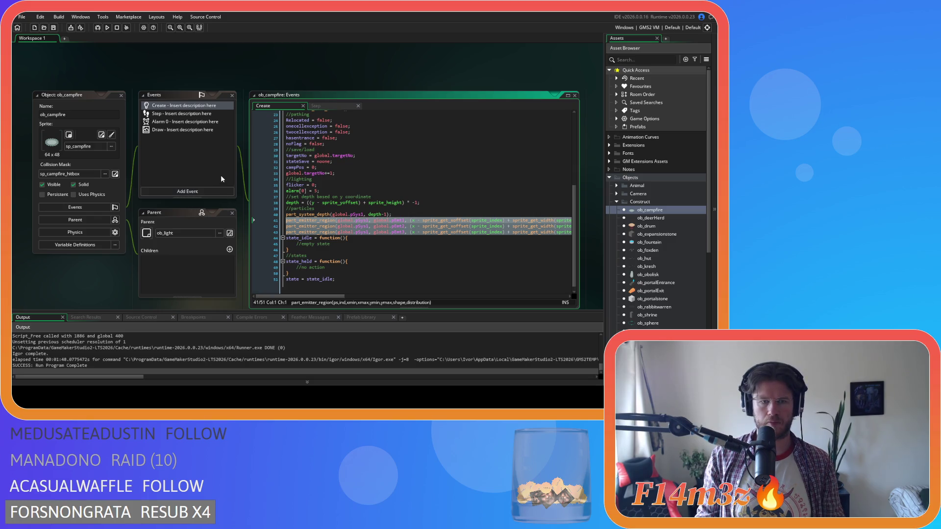
Step: Copy the particle setup lines and open the sc_drop script from Scripts > Game
{"action": "right_click", "coordinate": [476, 226]}
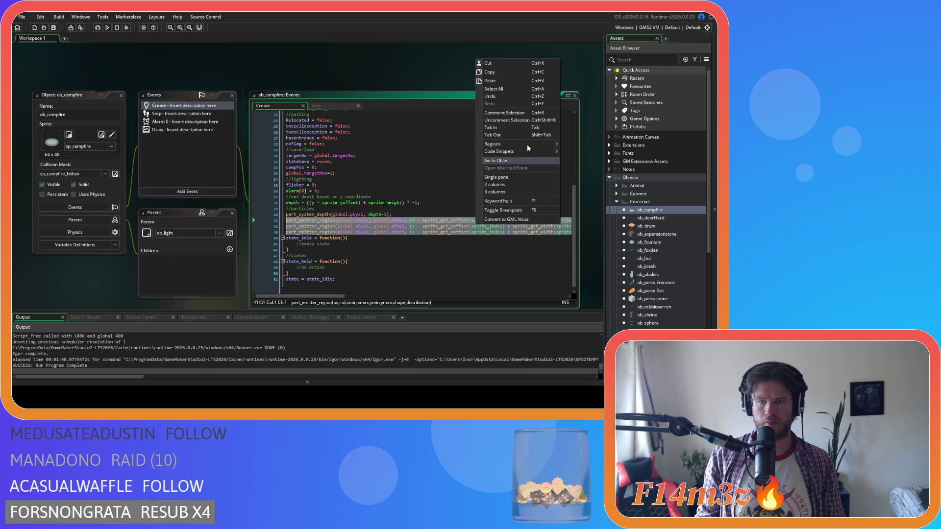
{"action": "left_click", "coordinate": [503, 72]}
{"action": "scroll", "coordinate": [675, 245], "scroll_direction": "down", "scroll_amount": 6}
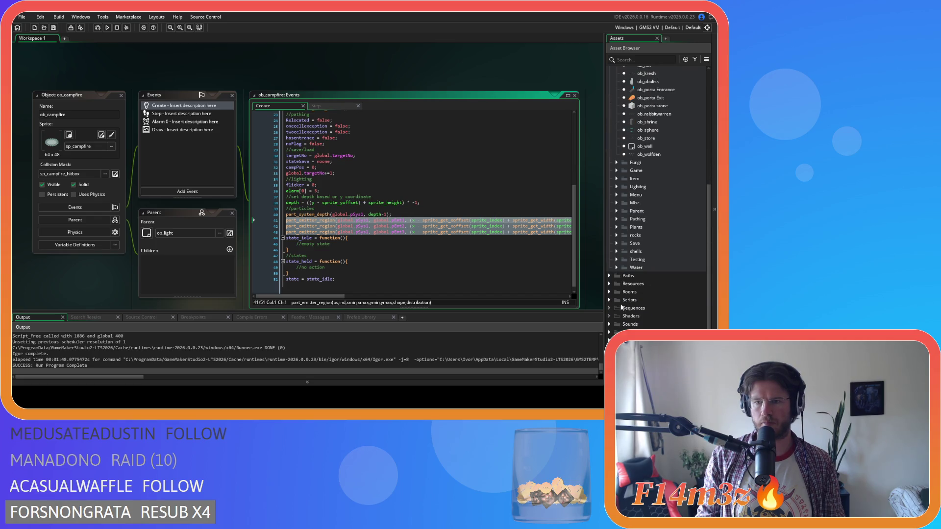
{"action": "left_click", "coordinate": [609, 299]}
{"action": "scroll", "coordinate": [613, 296], "scroll_direction": "down", "scroll_amount": 4}
{"action": "left_click", "coordinate": [615, 285]}
{"action": "scroll", "coordinate": [622, 284], "scroll_direction": "down", "scroll_amount": 3}
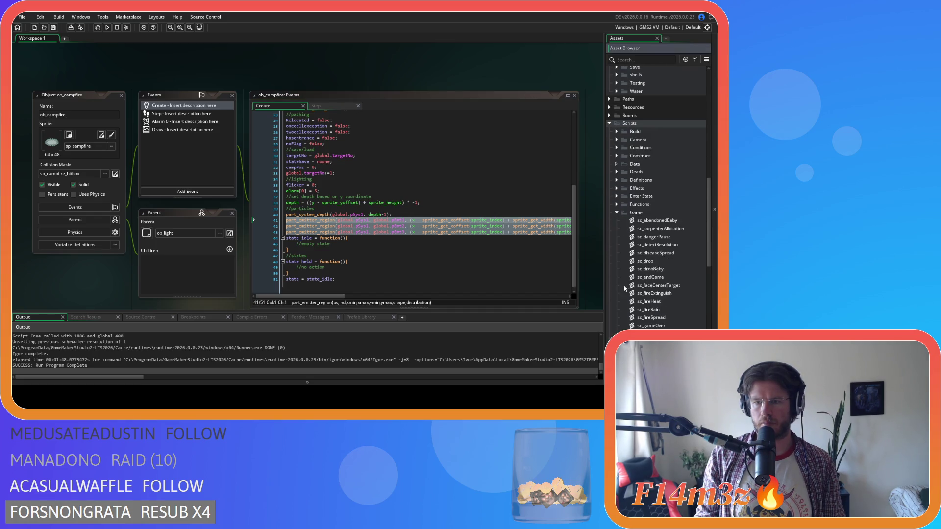
{"action": "double_click", "coordinate": [645, 261]}
Step: Search sc_drop for 'ob_campfire' to locate the campfire emitter code
{"action": "left_click", "coordinate": [242, 121]}
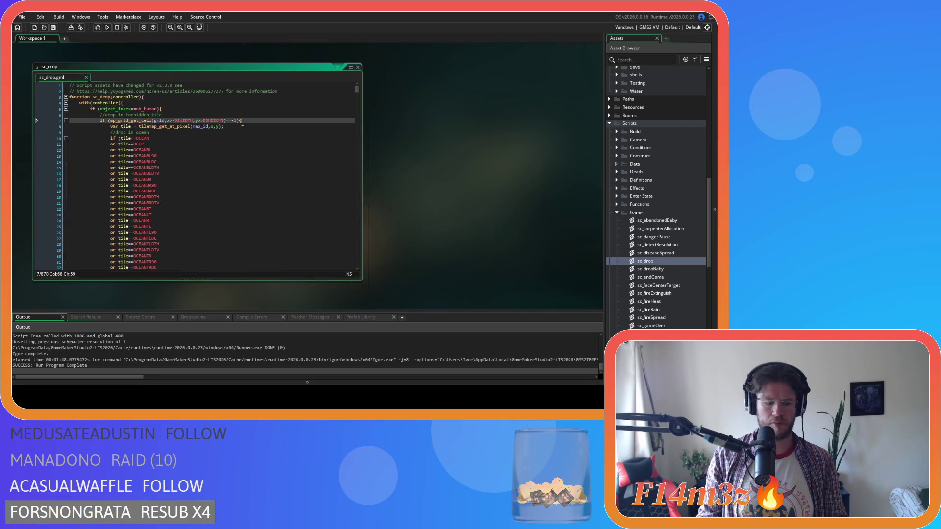
{"action": "key", "text": "ctrl+f"}
{"action": "type", "text": "ob_campfire"}
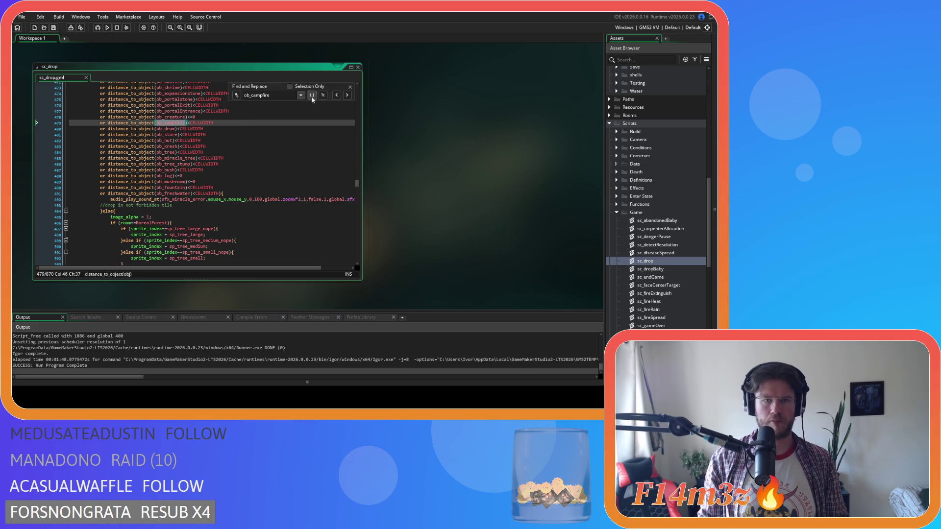
{"action": "left_click", "coordinate": [347, 97]}
{"action": "left_click", "coordinate": [347, 97]}
{"action": "left_click", "coordinate": [347, 96]}
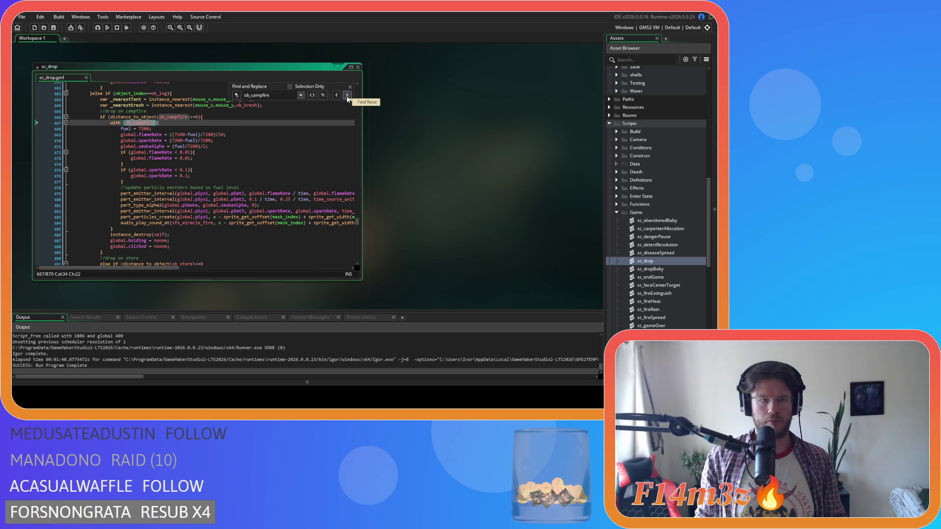
{"action": "left_click", "coordinate": [347, 96]}
{"action": "left_click", "coordinate": [351, 86]}
Step: Paste the revised particle code over sc_drop lines 773–775
{"action": "scroll", "coordinate": [156, 253], "scroll_direction": "down", "scroll_amount": 9}
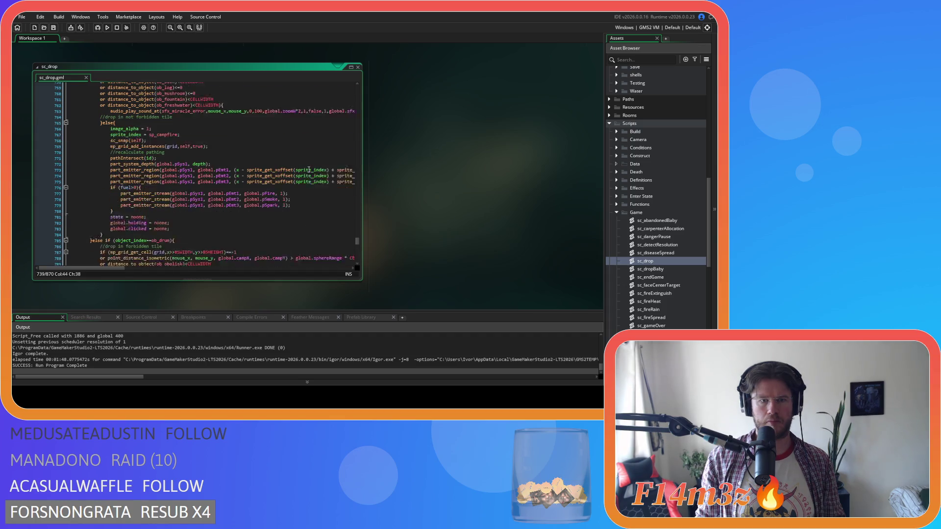
{"action": "scroll", "coordinate": [162, 240], "scroll_direction": "down", "scroll_amount": 3}
{"action": "scroll", "coordinate": [165, 238], "scroll_direction": "up", "scroll_amount": 3}
{"action": "mouse_move", "coordinate": [111, 268]}
{"action": "left_mouse_down"}
{"action": "mouse_move", "coordinate": [274, 269]}
{"action": "mouse_move", "coordinate": [364, 254]}
{"action": "left_mouse_up"}
{"action": "mouse_move", "coordinate": [333, 168]}
{"action": "left_mouse_down"}
{"action": "mouse_move", "coordinate": [98, 156]}
{"action": "mouse_move", "coordinate": [110, 155]}
{"action": "left_mouse_up"}
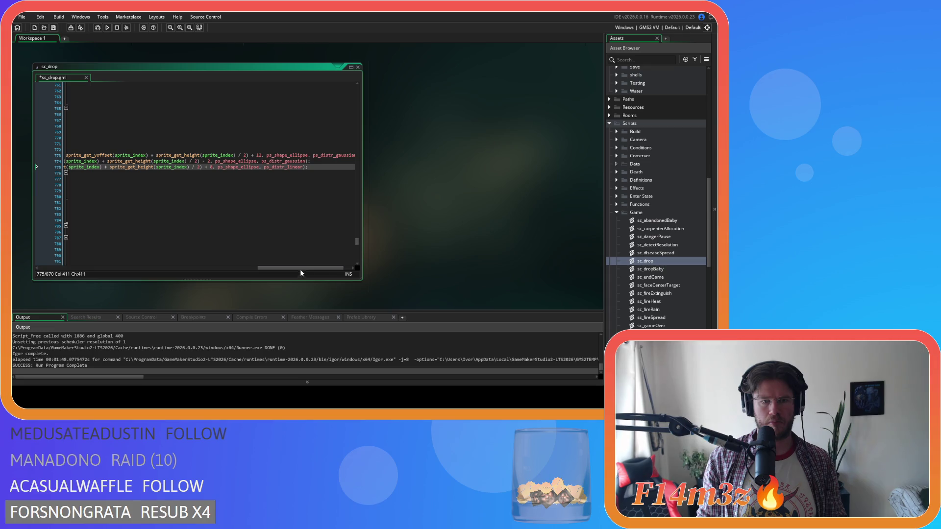
{"action": "key", "text": "ctrl+v"}
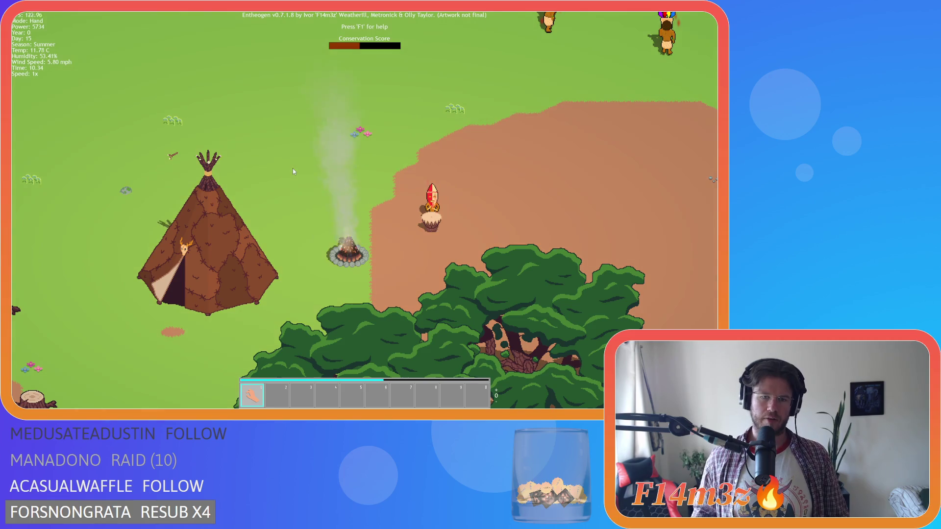
{"action": "key", "text": "s"}
{"action": "key", "text": "d"}
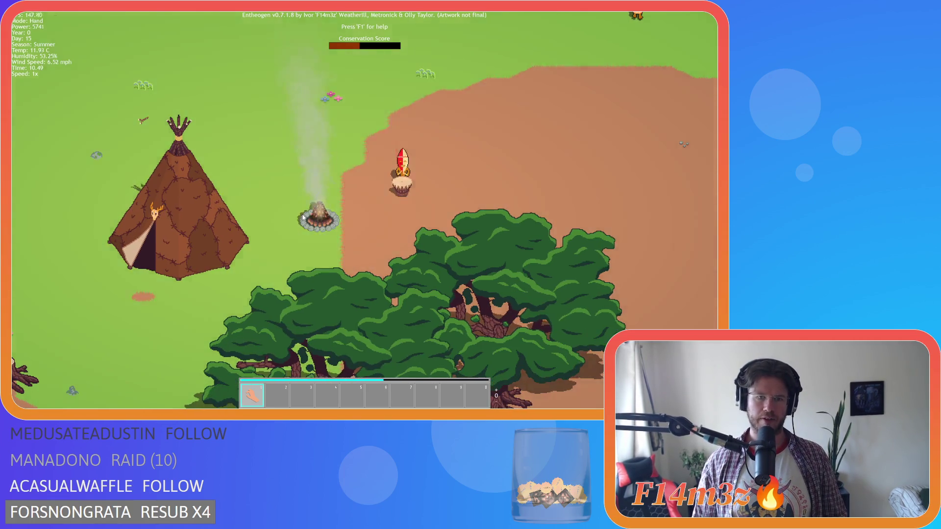
{"action": "scroll", "coordinate": [303, 217], "scroll_direction": "up", "scroll_amount": 5}
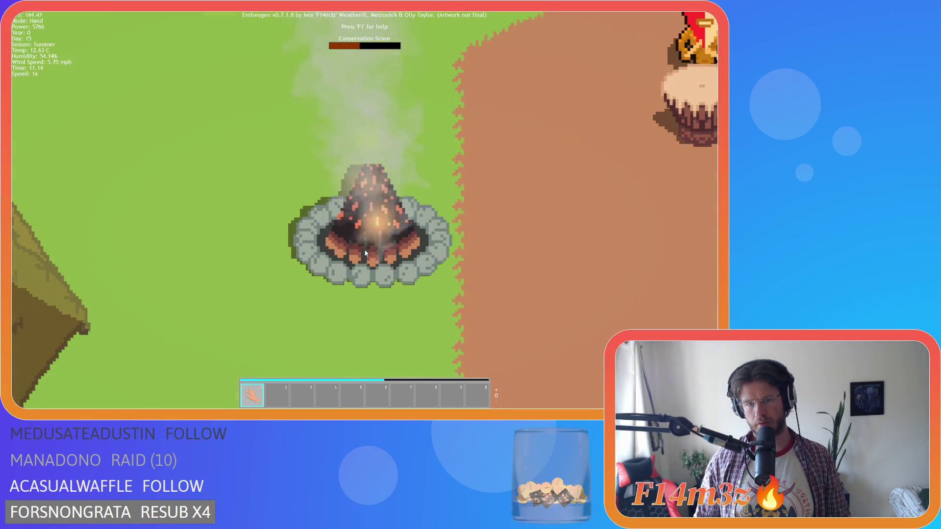
{"action": "scroll", "coordinate": [365, 252], "scroll_direction": "down", "scroll_amount": 3}
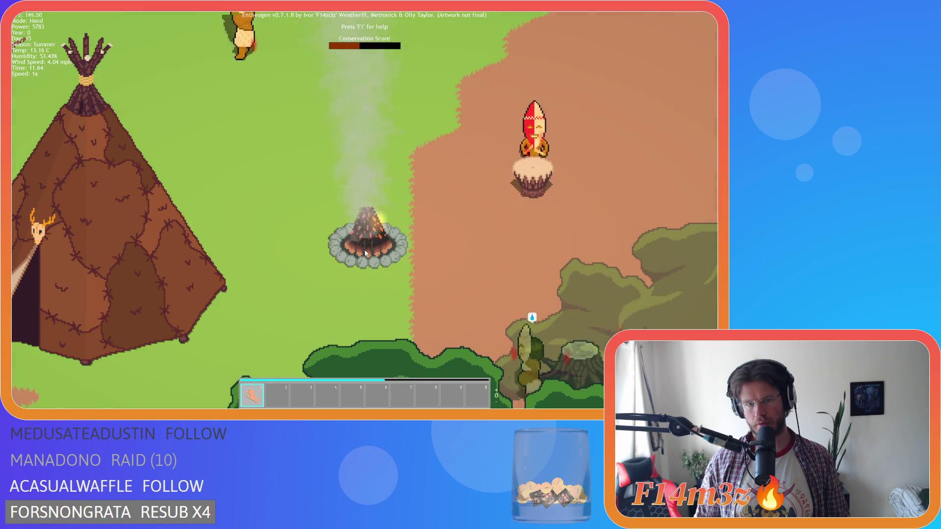
{"action": "scroll", "coordinate": [365, 252], "scroll_direction": "down", "scroll_amount": 2}
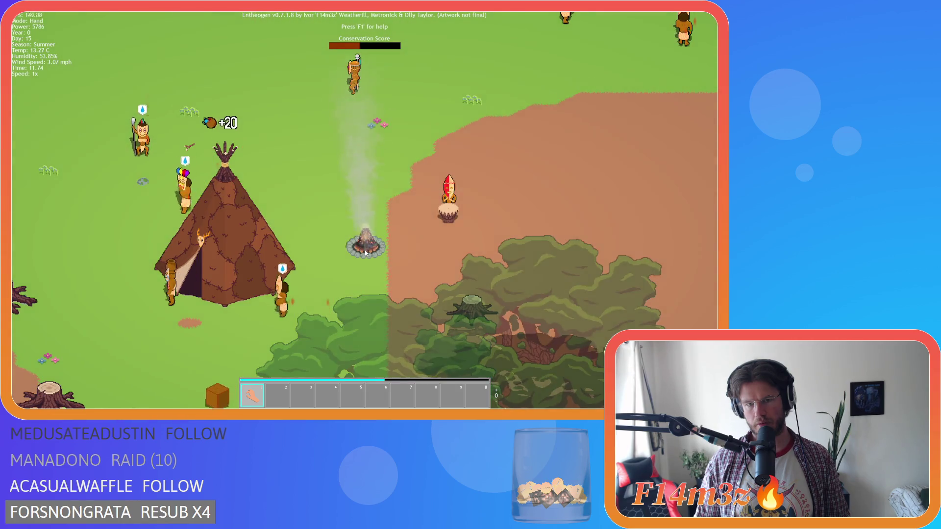
{"action": "scroll", "coordinate": [365, 253], "scroll_direction": "down", "scroll_amount": 4}
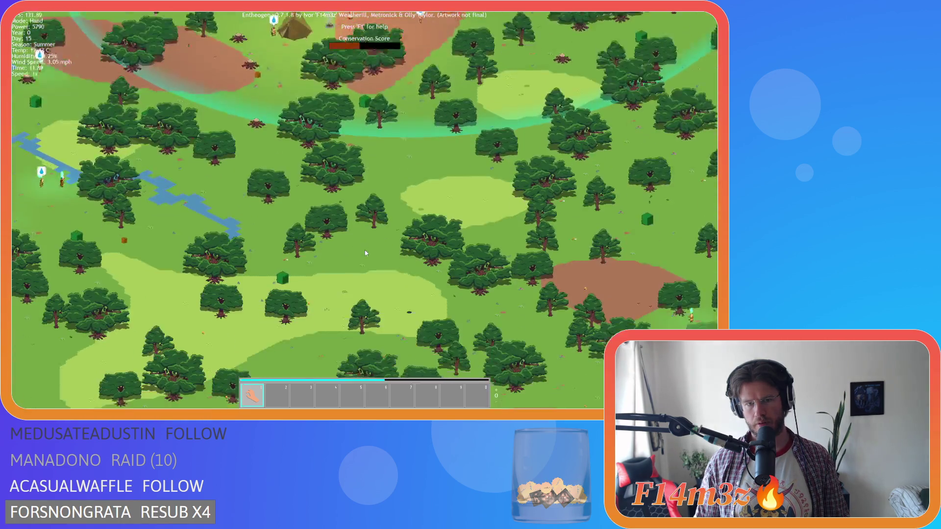
{"action": "scroll", "coordinate": [365, 252], "scroll_direction": "down", "scroll_amount": 4}
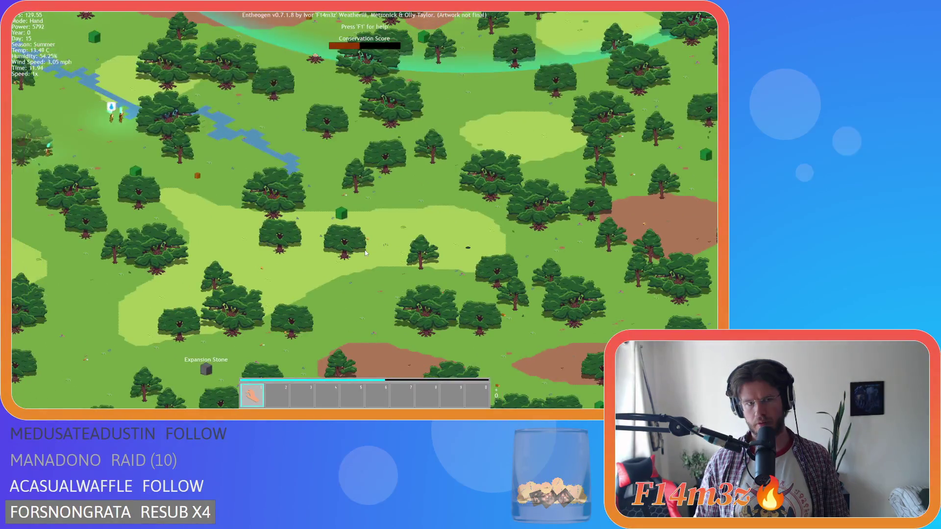
{"action": "scroll", "coordinate": [335, 248], "scroll_direction": "up", "scroll_amount": 1}
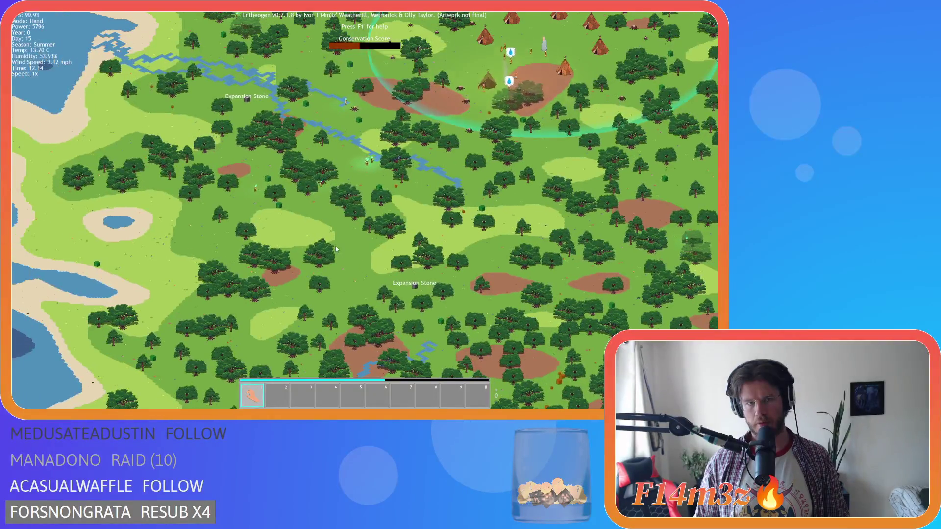
{"action": "scroll", "coordinate": [325, 231], "scroll_direction": "up", "scroll_amount": 4}
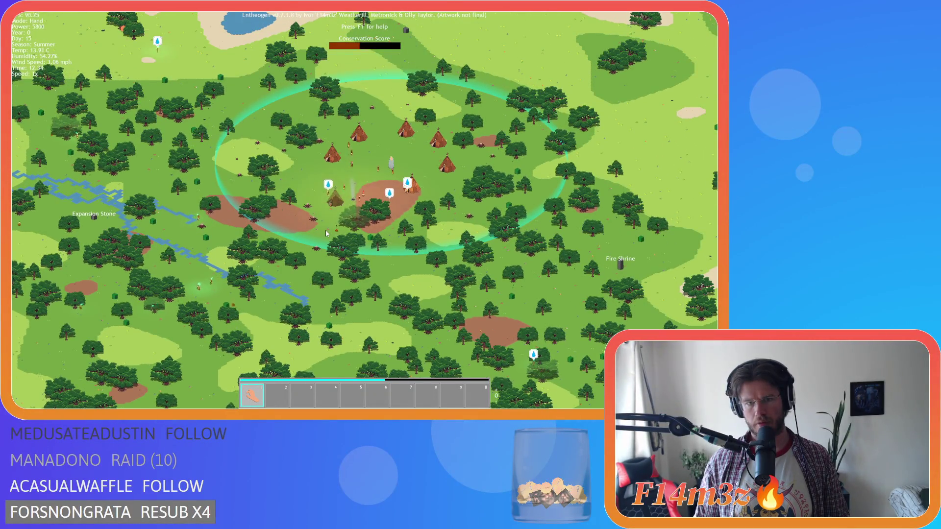
{"action": "scroll", "coordinate": [325, 229], "scroll_direction": "up", "scroll_amount": 3}
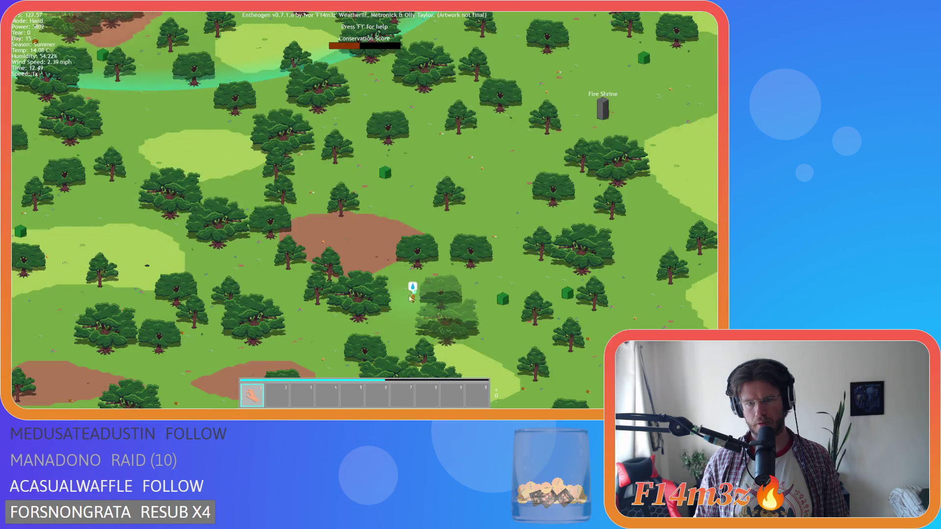
{"action": "key", "text": "space"}
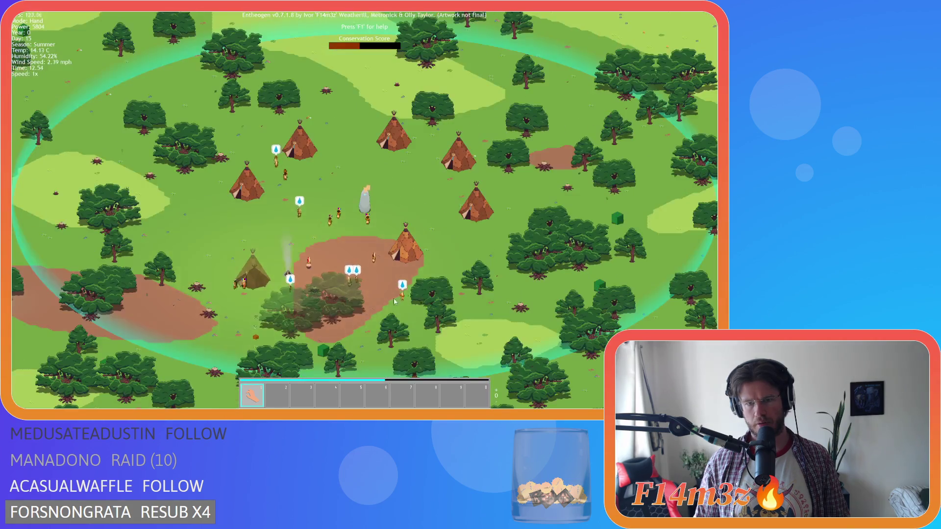
{"action": "scroll", "coordinate": [258, 311], "scroll_direction": "up", "scroll_amount": 5}
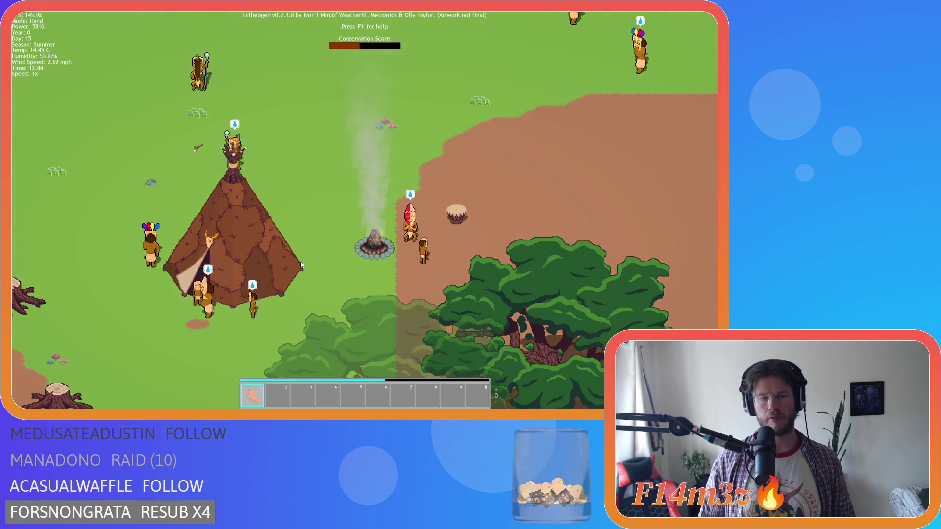
{"action": "scroll", "coordinate": [301, 265], "scroll_direction": "up", "scroll_amount": 4}
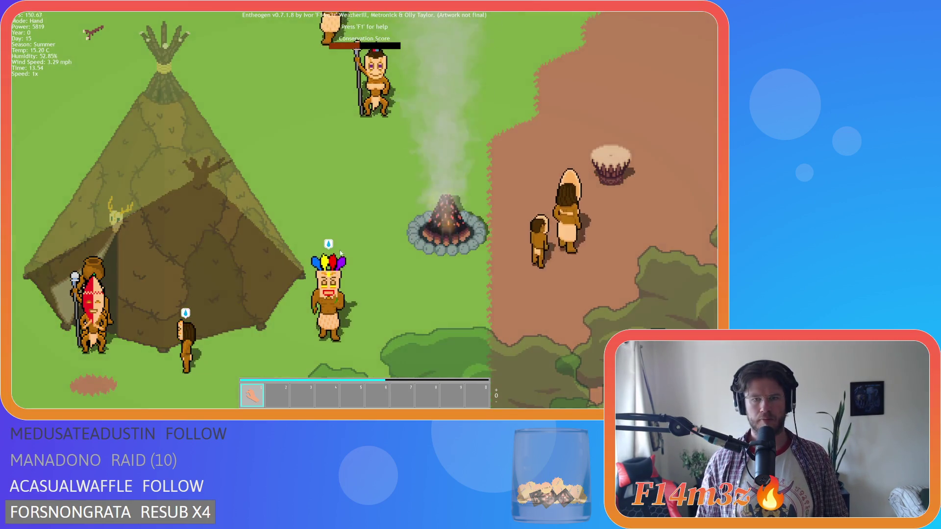
{"action": "scroll", "coordinate": [340, 253], "scroll_direction": "down", "scroll_amount": 4}
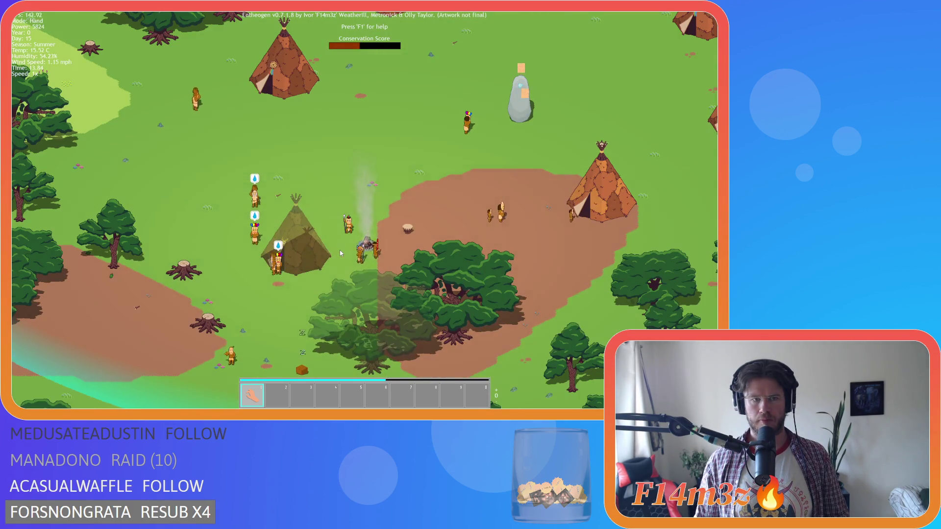
{"action": "scroll", "coordinate": [340, 253], "scroll_direction": "down", "scroll_amount": 3}
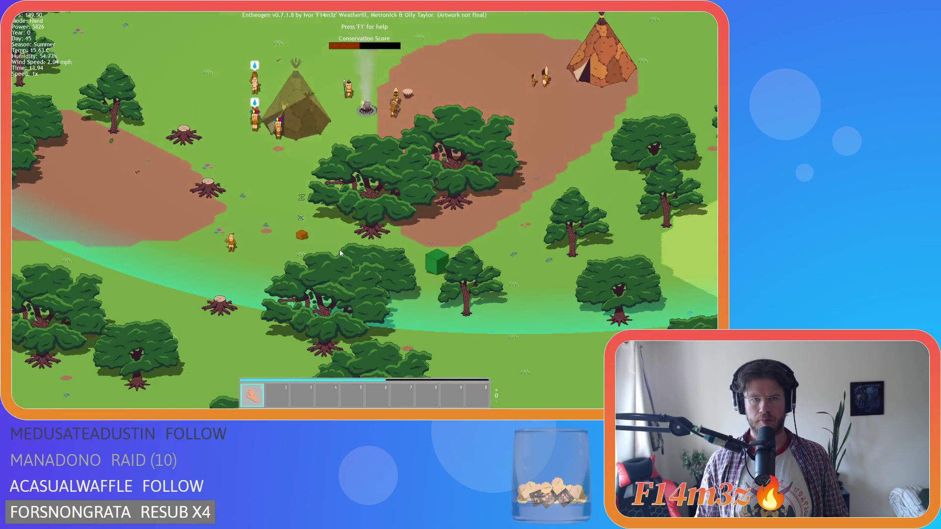
{"action": "scroll", "coordinate": [339, 253], "scroll_direction": "up", "scroll_amount": 3}
{"action": "scroll", "coordinate": [340, 253], "scroll_direction": "down", "scroll_amount": 3}
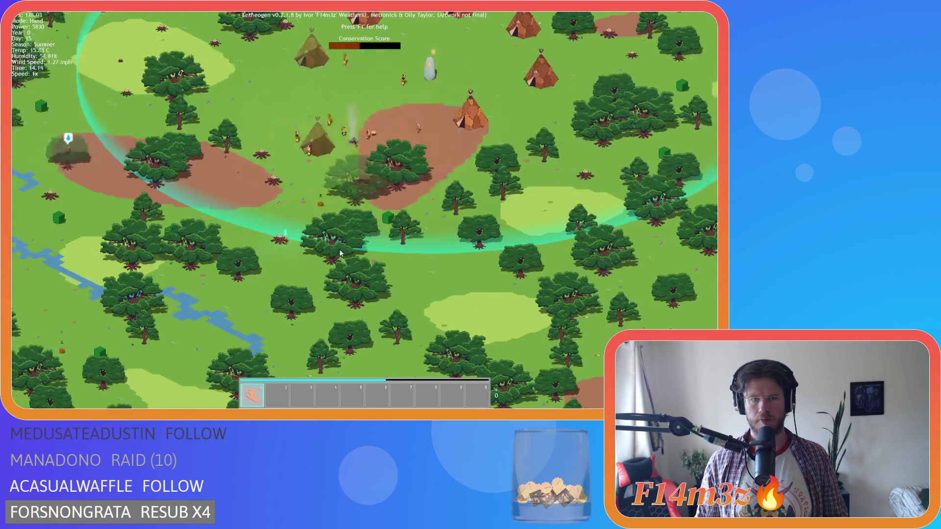
{"action": "scroll", "coordinate": [341, 253], "scroll_direction": "down", "scroll_amount": 1}
{"action": "scroll", "coordinate": [341, 253], "scroll_direction": "up", "scroll_amount": 4}
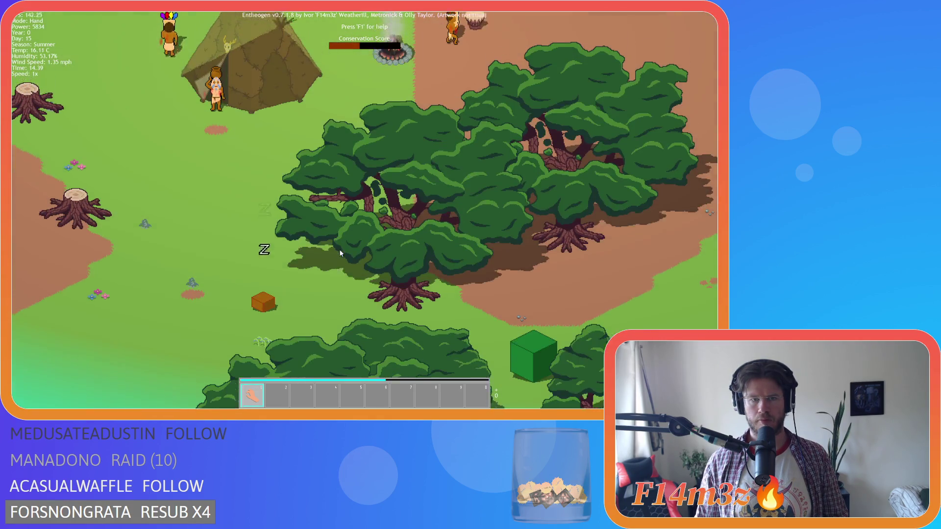
{"action": "scroll", "coordinate": [339, 253], "scroll_direction": "down", "scroll_amount": 3}
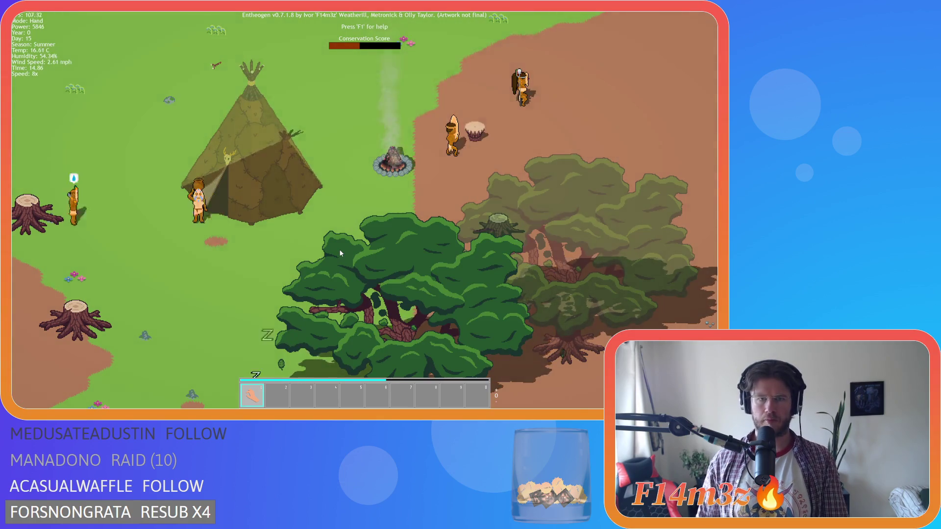
{"action": "scroll", "coordinate": [339, 253], "scroll_direction": "up", "scroll_amount": 3}
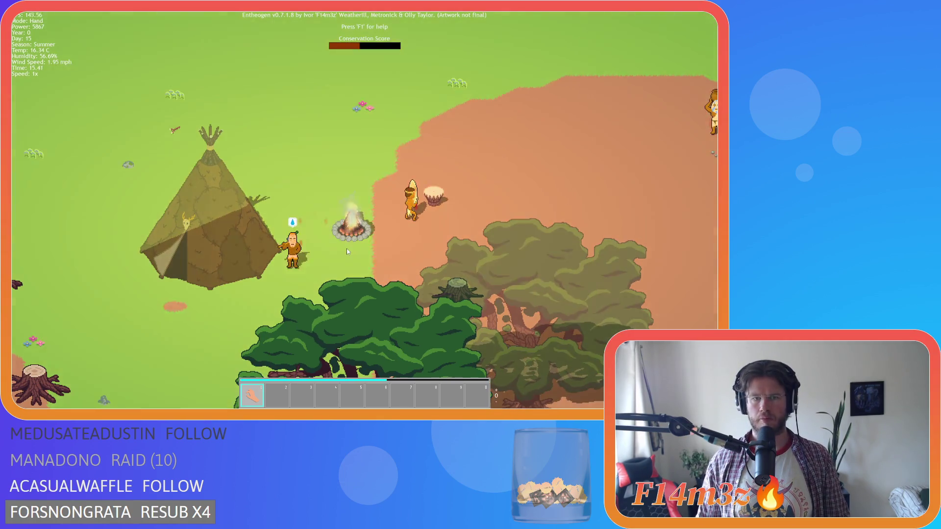
{"action": "scroll", "coordinate": [345, 248], "scroll_direction": "up", "scroll_amount": 3}
{"action": "scroll", "coordinate": [401, 280], "scroll_direction": "down", "scroll_amount": 2}
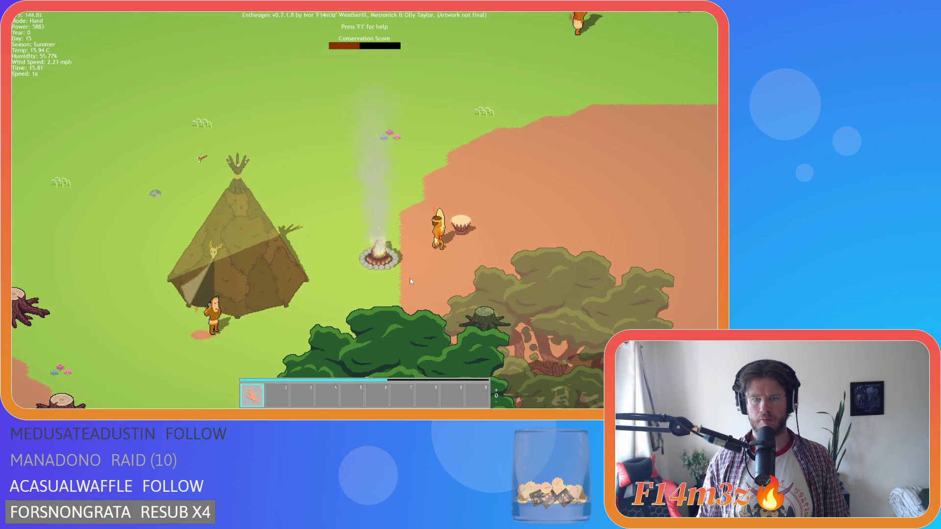
{"action": "key", "text": "d"}
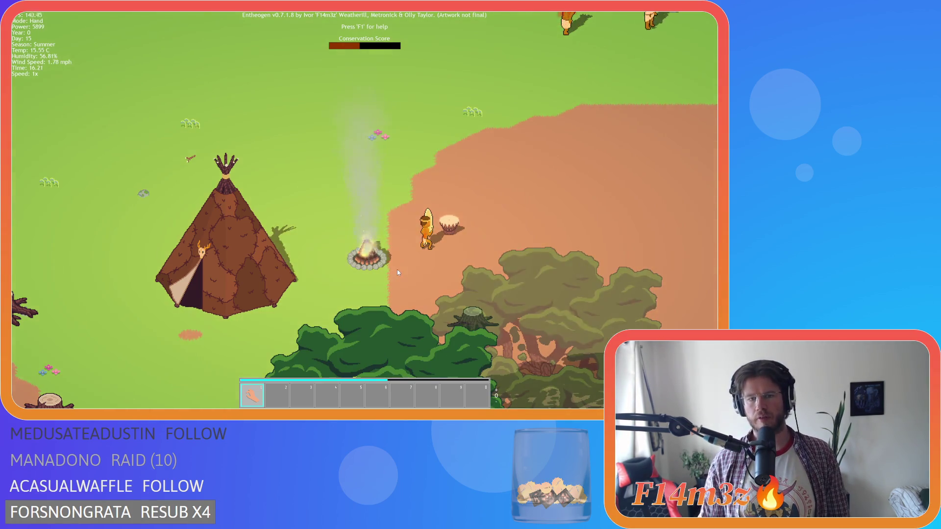
{"action": "scroll", "coordinate": [380, 271], "scroll_direction": "up", "scroll_amount": 2}
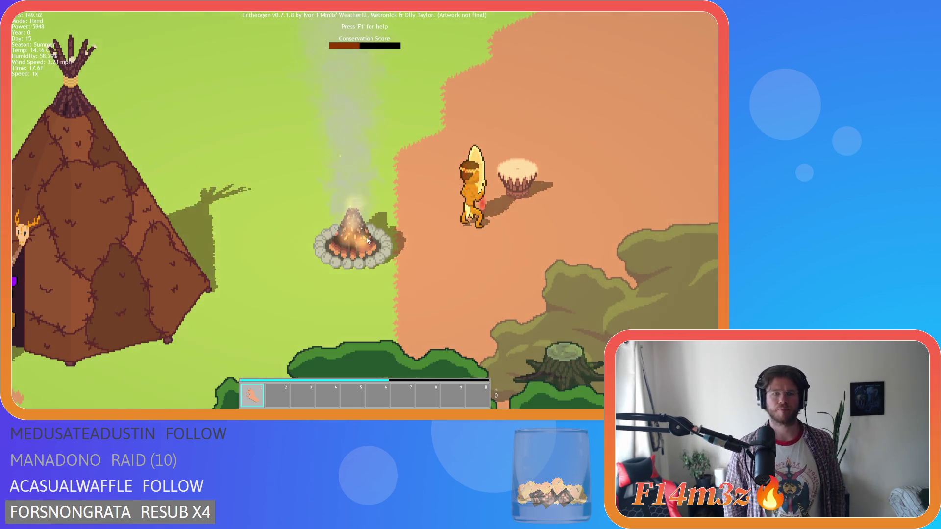
{"action": "scroll", "coordinate": [397, 245], "scroll_direction": "down", "scroll_amount": 2}
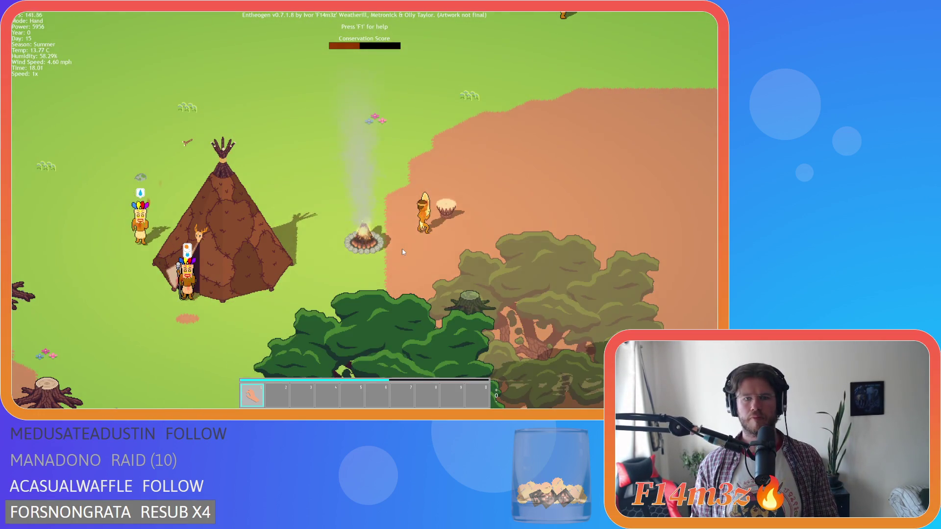
{"action": "scroll", "coordinate": [401, 249], "scroll_direction": "up", "scroll_amount": 2}
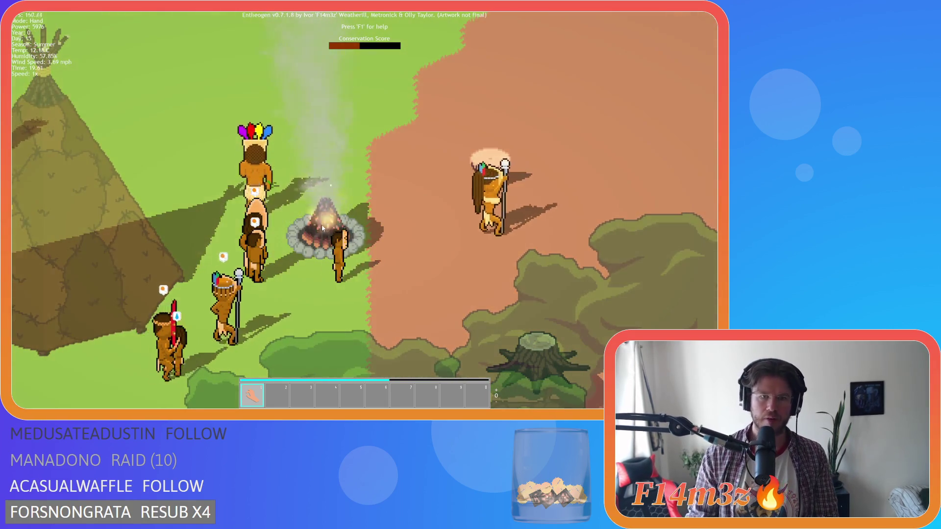
{"action": "scroll", "coordinate": [322, 228], "scroll_direction": "down", "scroll_amount": 3}
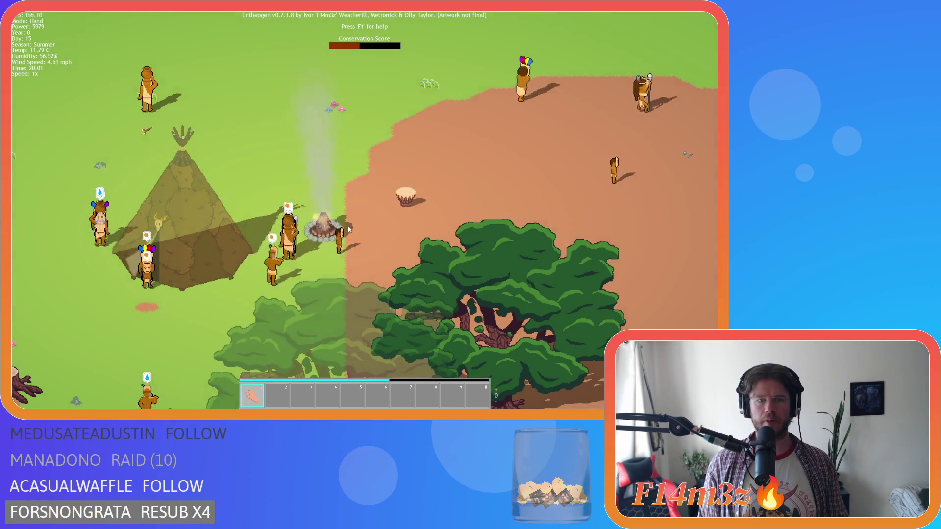
{"action": "scroll", "coordinate": [349, 230], "scroll_direction": "up", "scroll_amount": 3}
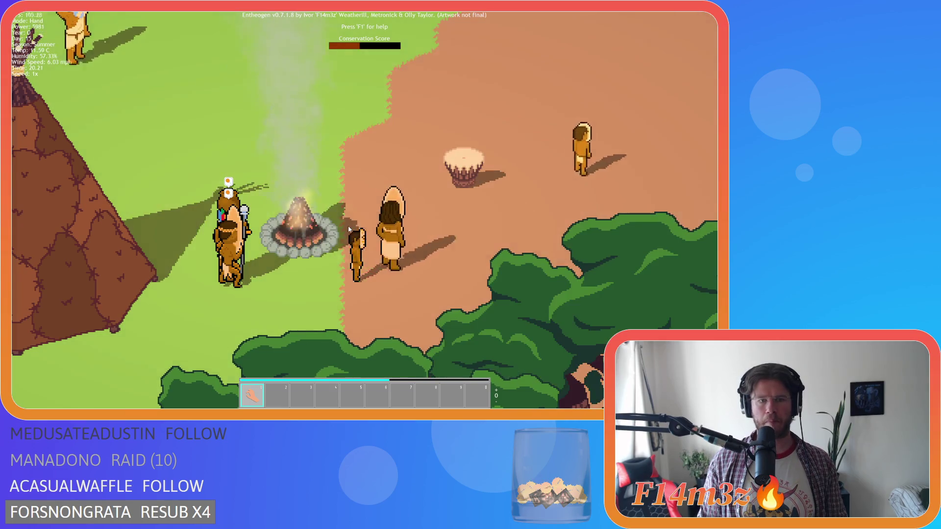
{"action": "scroll", "coordinate": [349, 229], "scroll_direction": "down", "scroll_amount": 3}
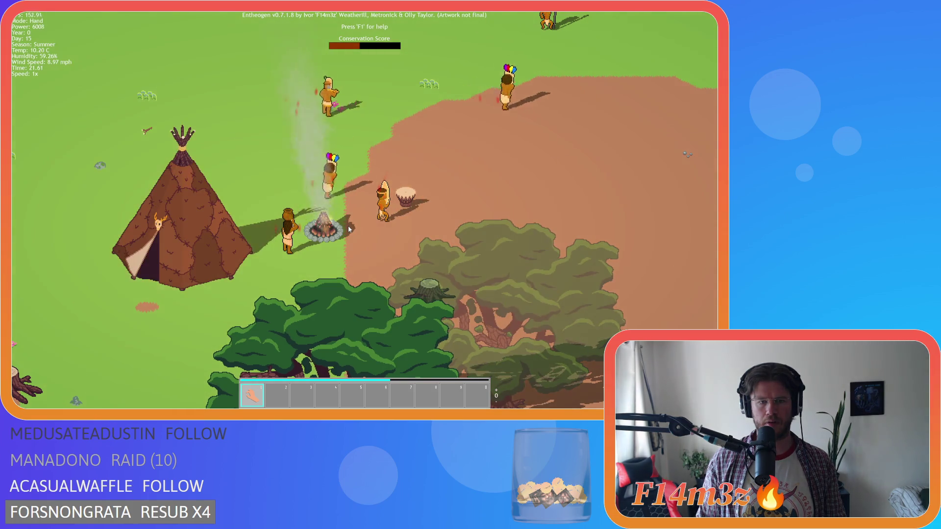
{"action": "left_click", "coordinate": [349, 229]}
{"action": "left_click", "coordinate": [349, 228]}
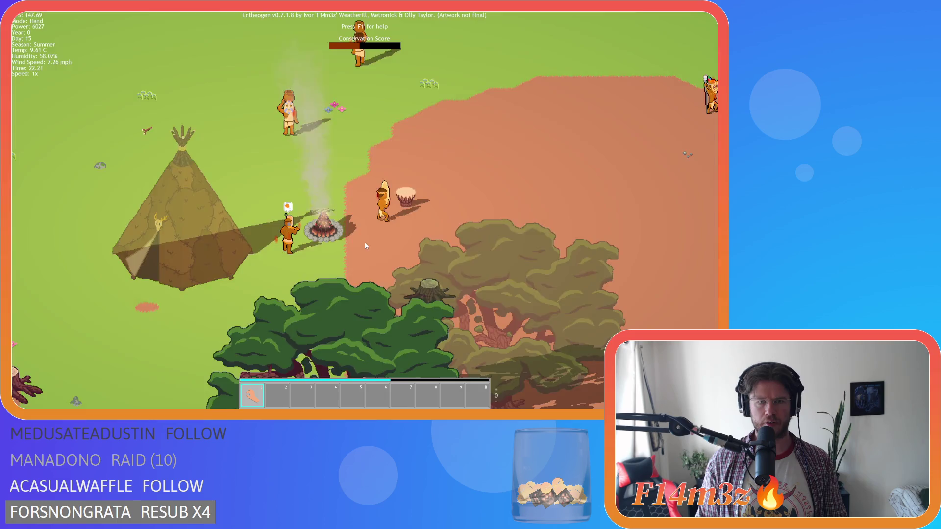
{"action": "scroll", "coordinate": [366, 245], "scroll_direction": "up", "scroll_amount": 3}
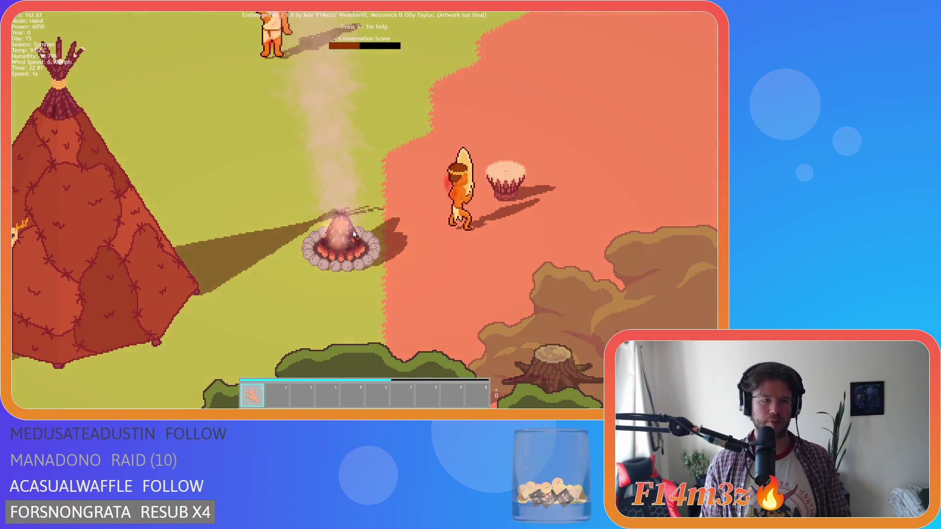
Step: Pan around the campfire, check its details, and walk the character over to the drum
{"action": "key", "text": "a"}
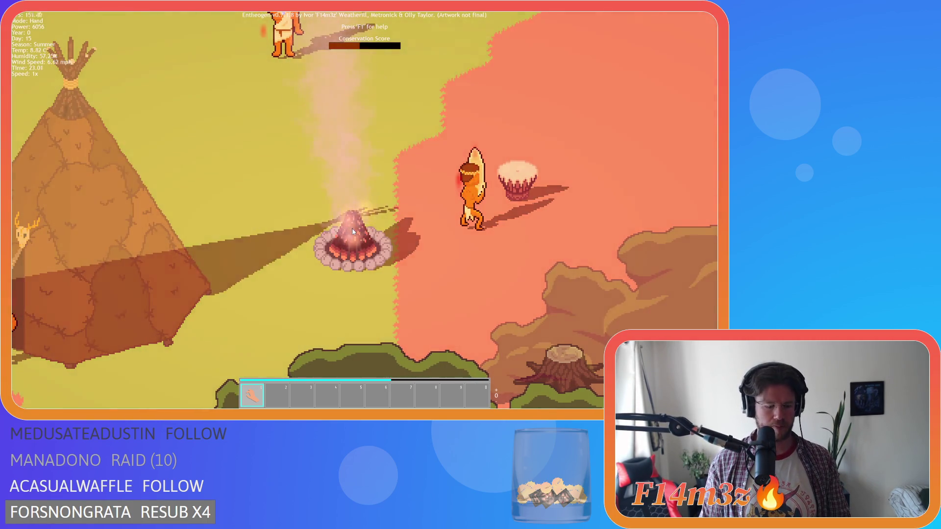
{"action": "left_click", "coordinate": [353, 232]}
{"action": "key", "text": "Escape"}
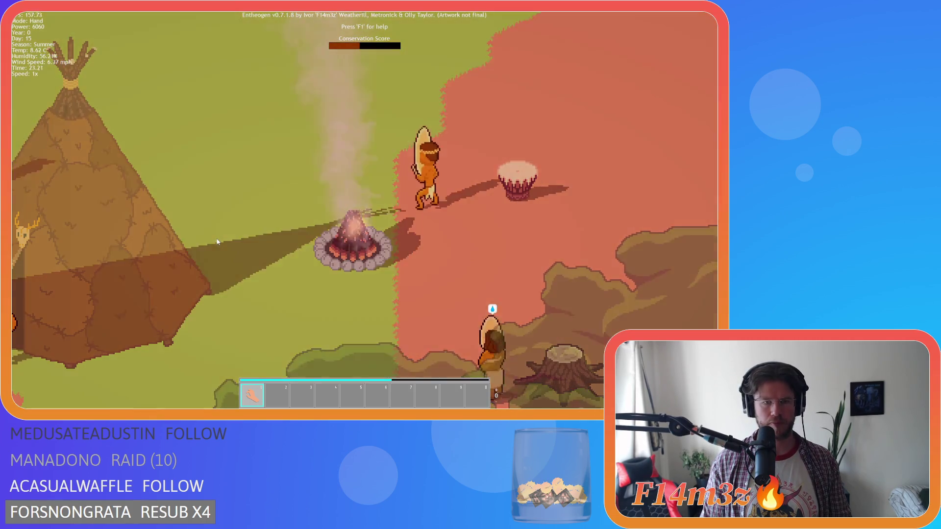
{"action": "key", "text": "d"}
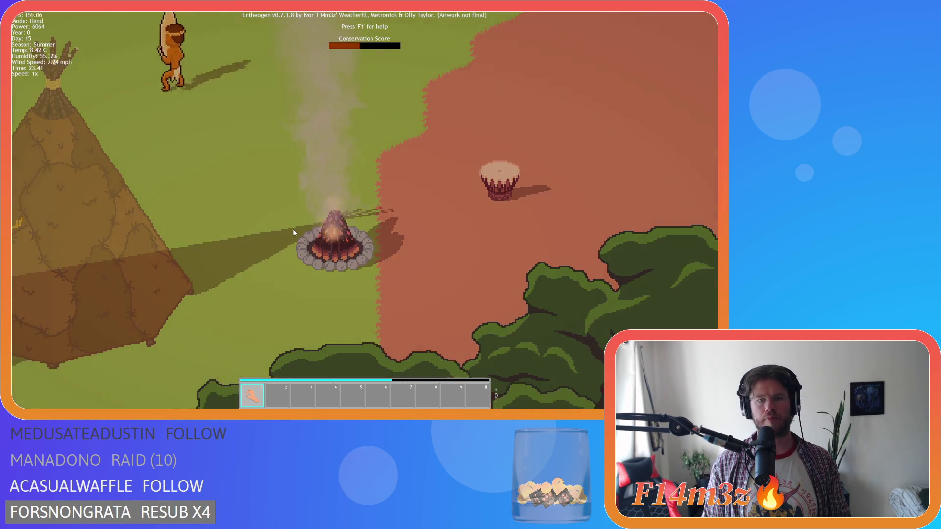
{"action": "key", "text": "a"}
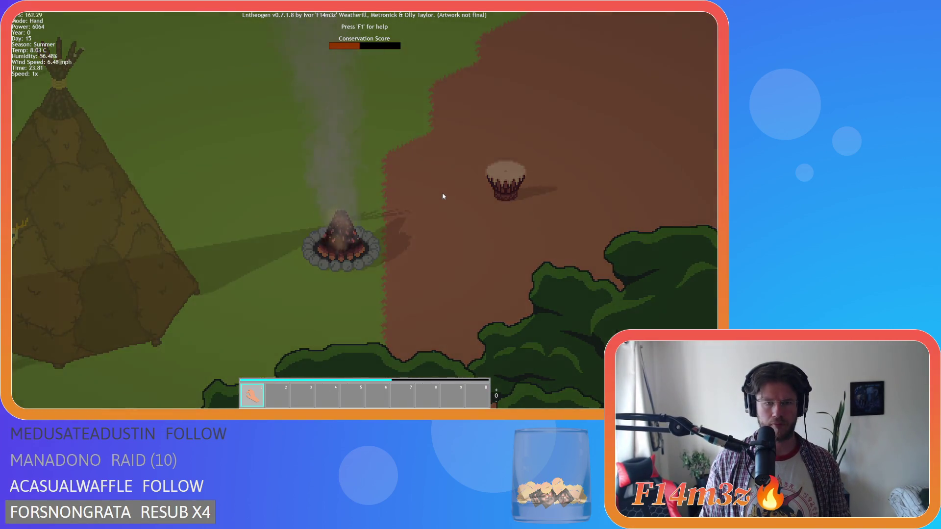
{"action": "key", "text": "a"}
{"action": "key", "text": "d"}
{"action": "key", "text": "w"}
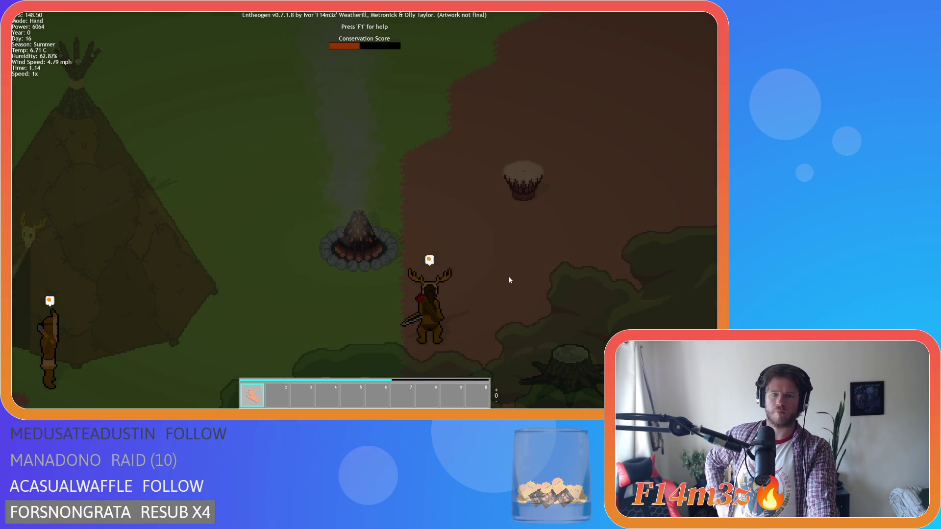
Step: Quicksave the game with F5, then quit and confirm with Y
{"action": "key", "text": "F5"}
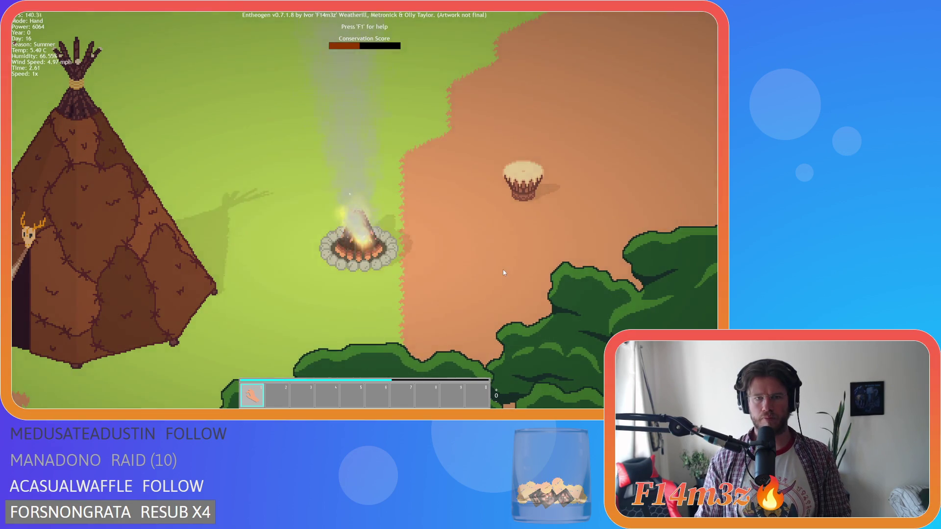
{"action": "key", "text": "Escape"}
{"action": "key", "text": "y"}
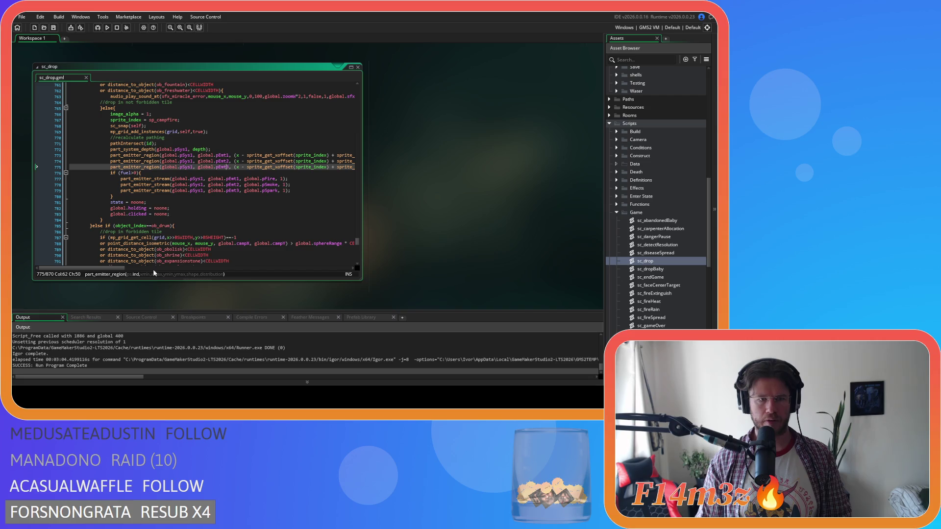
Step: Retype the emitter offset on sc_drop line 775 as 8 and delete the stray space after 12
{"action": "left_click_drag", "start_coordinate": [120, 269], "coordinate": [334, 265]}
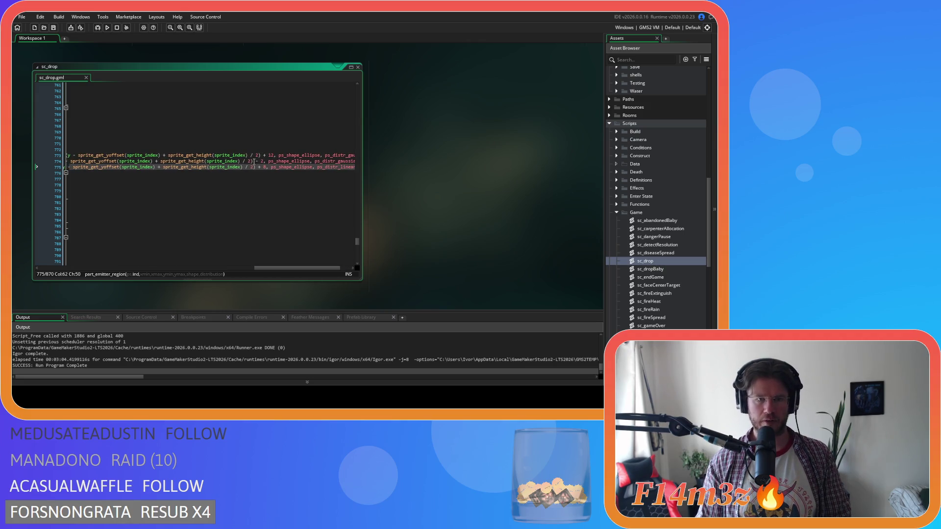
{"action": "type", "text": "8"}
{"action": "scroll", "coordinate": [286, 267], "scroll_direction": "left", "scroll_amount": 3}
{"action": "scroll", "coordinate": [267, 261], "scroll_direction": "left", "scroll_amount": 3}
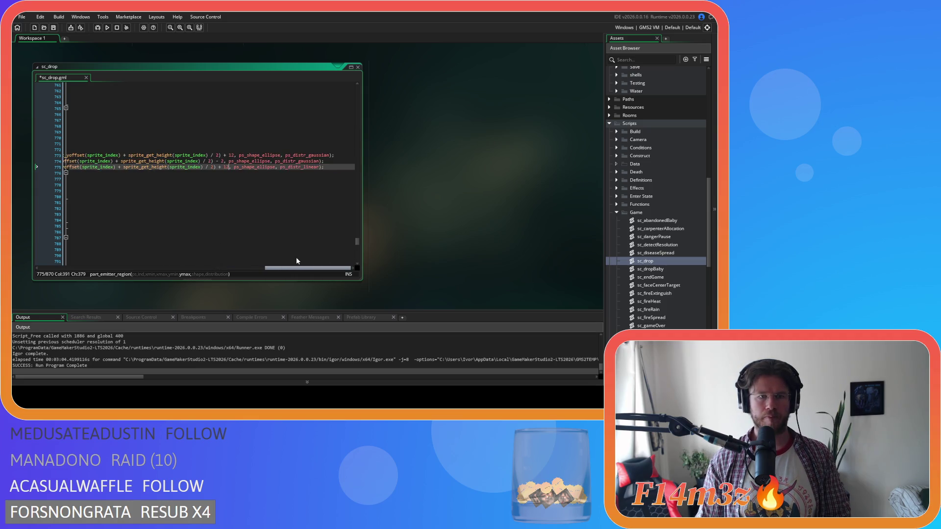
{"action": "double_click", "coordinate": [190, 167]}
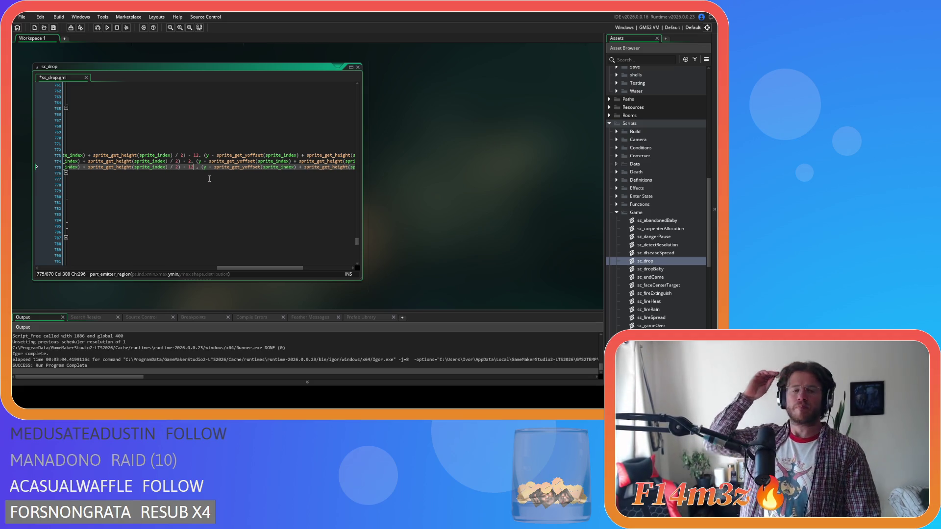
{"action": "key", "text": "Delete"}
{"action": "left_click_drag", "start_coordinate": [247, 266], "coordinate": [133, 250]}
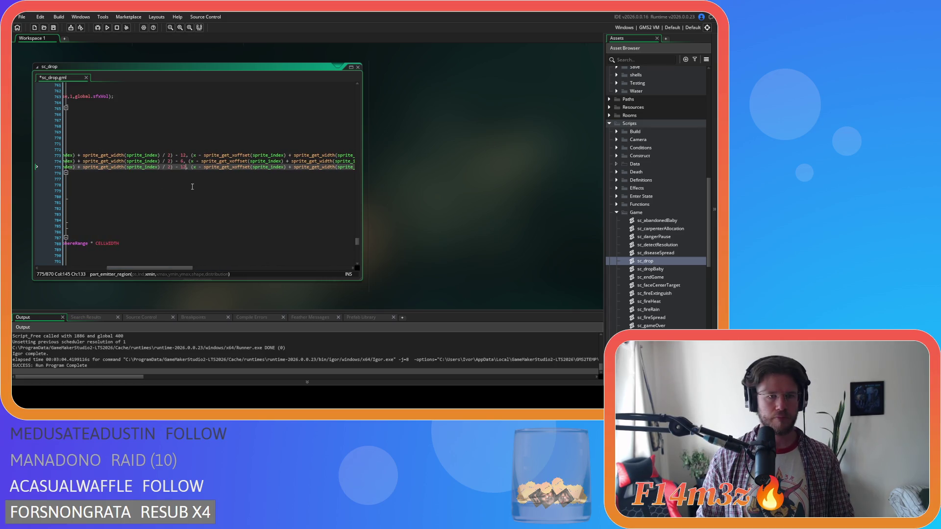
Step: Scroll across sc_drop lines 773–775 to read their +12, -2, +12 offsets and ellipse shapes
{"action": "mouse_move", "coordinate": [157, 265]}
{"action": "left_mouse_down"}
{"action": "mouse_move", "coordinate": [342, 253]}
{"action": "mouse_move", "coordinate": [255, 259]}
{"action": "mouse_move", "coordinate": [148, 238]}
{"action": "mouse_move", "coordinate": [314, 251]}
{"action": "mouse_move", "coordinate": [124, 229]}
{"action": "left_mouse_up"}
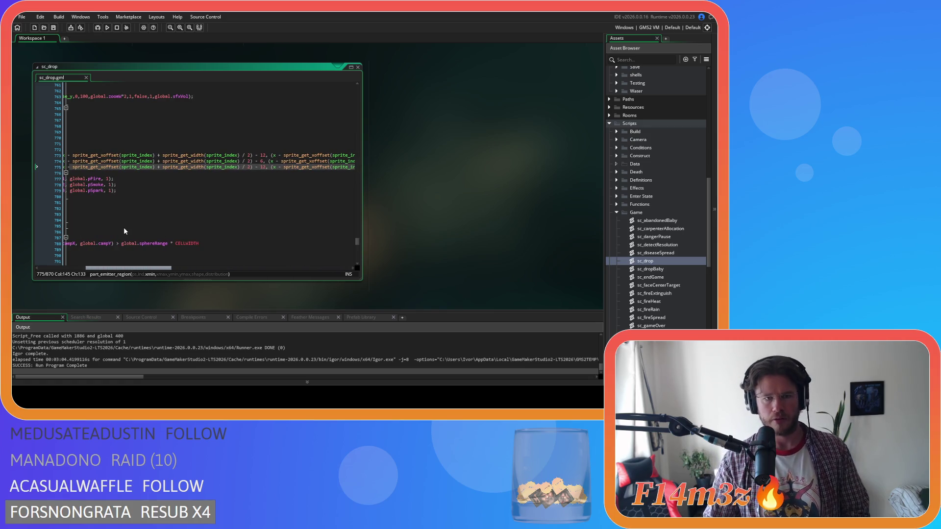
{"action": "mouse_move", "coordinate": [123, 228]}
{"action": "left_mouse_down"}
{"action": "mouse_move", "coordinate": [248, 228]}
{"action": "mouse_move", "coordinate": [151, 220]}
{"action": "mouse_move", "coordinate": [268, 228]}
{"action": "mouse_move", "coordinate": [112, 224]}
{"action": "mouse_move", "coordinate": [278, 226]}
{"action": "left_mouse_up"}
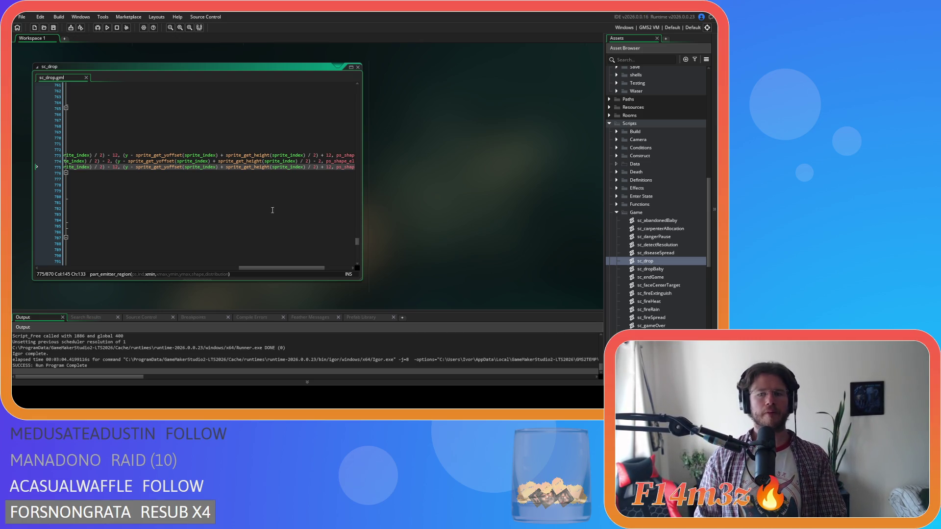
{"action": "left_click_drag", "start_coordinate": [295, 269], "coordinate": [365, 200]}
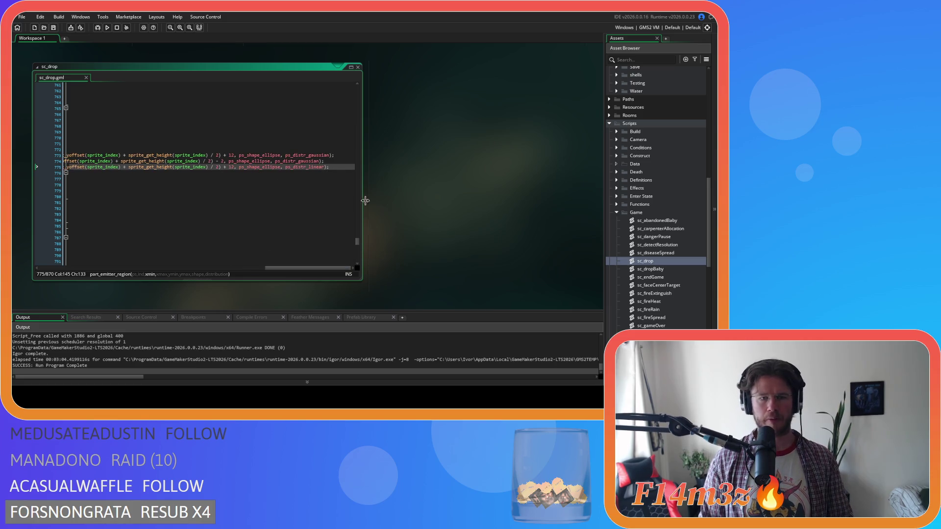
Step: Copy sc_drop lines 773–775 over the old emitter lines in ob_campfire's Create event, then select line 43's extra indentation
{"action": "mouse_move", "coordinate": [331, 167]}
{"action": "left_mouse_down"}
{"action": "mouse_move", "coordinate": [36, 154]}
{"action": "mouse_move", "coordinate": [109, 156]}
{"action": "left_mouse_up"}
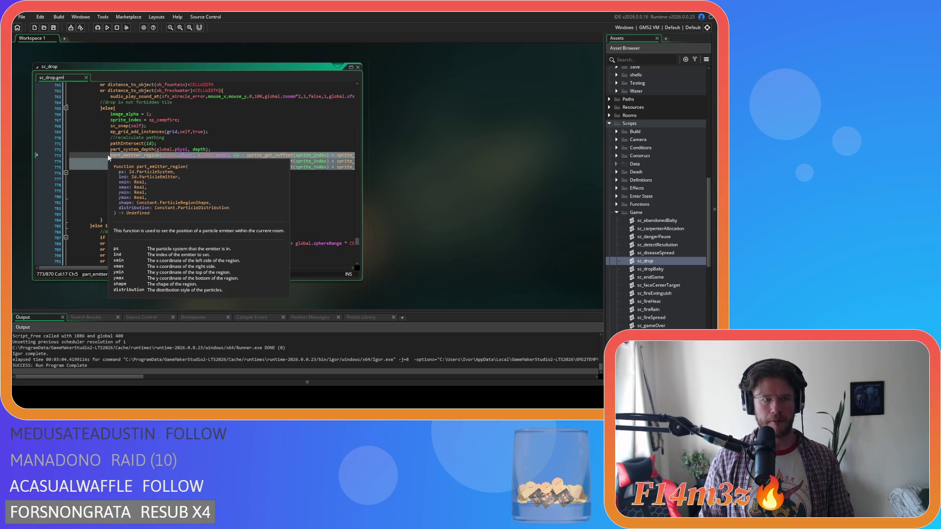
{"action": "right_click", "coordinate": [125, 161]}
{"action": "left_click", "coordinate": [148, 172]}
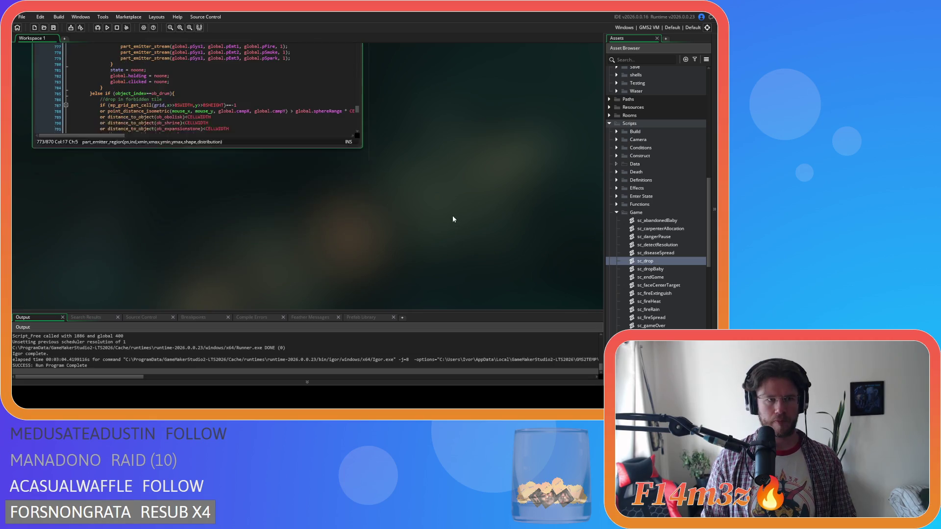
{"action": "scroll", "coordinate": [446, 219], "scroll_direction": "up", "scroll_amount": 5}
{"action": "right_click", "coordinate": [425, 218]}
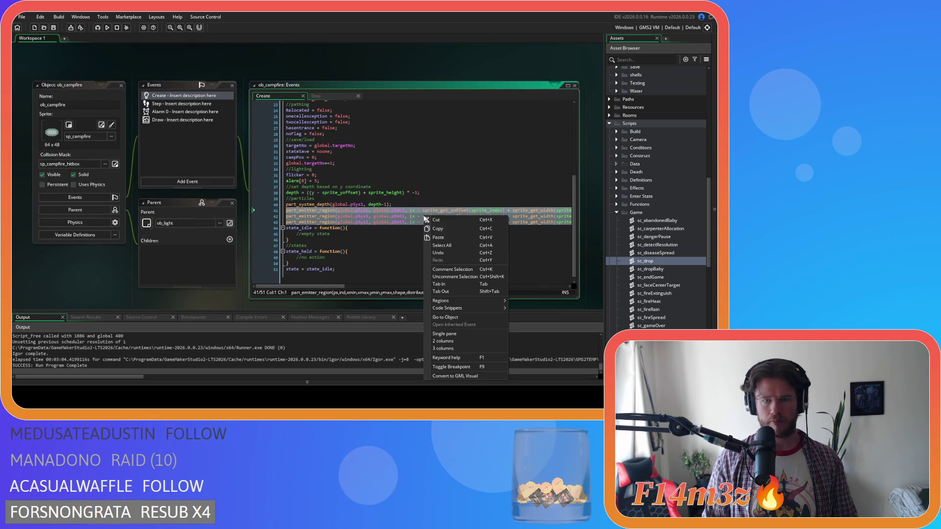
{"action": "left_click", "coordinate": [451, 237]}
{"action": "left_click_drag", "start_coordinate": [483, 286], "coordinate": [299, 286]}
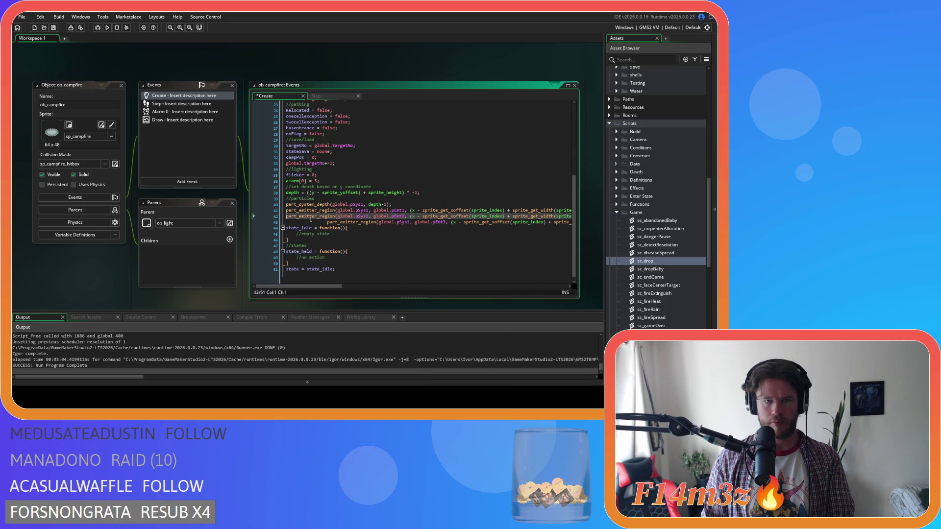
{"action": "left_click_drag", "start_coordinate": [324, 222], "coordinate": [247, 221]}
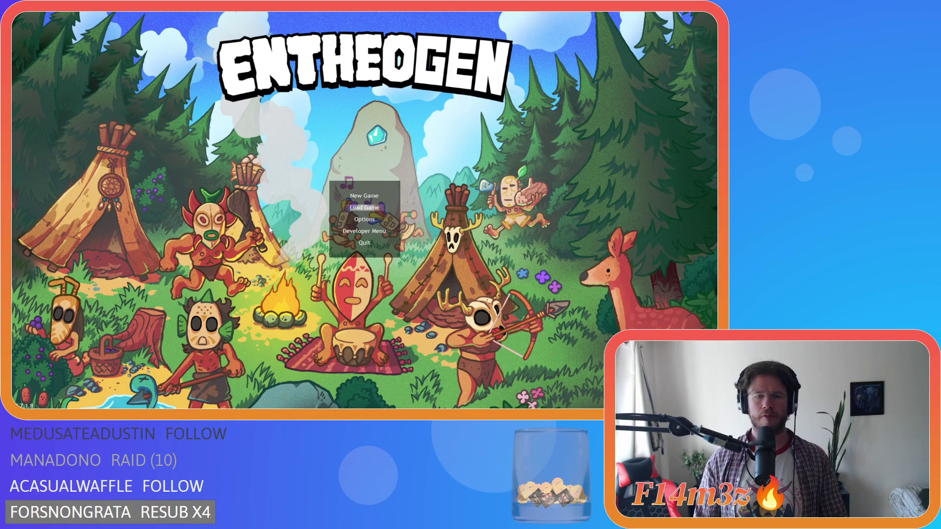
Step: Load the saved game and walk the character up and away from the fire
{"action": "key", "text": "Return"}
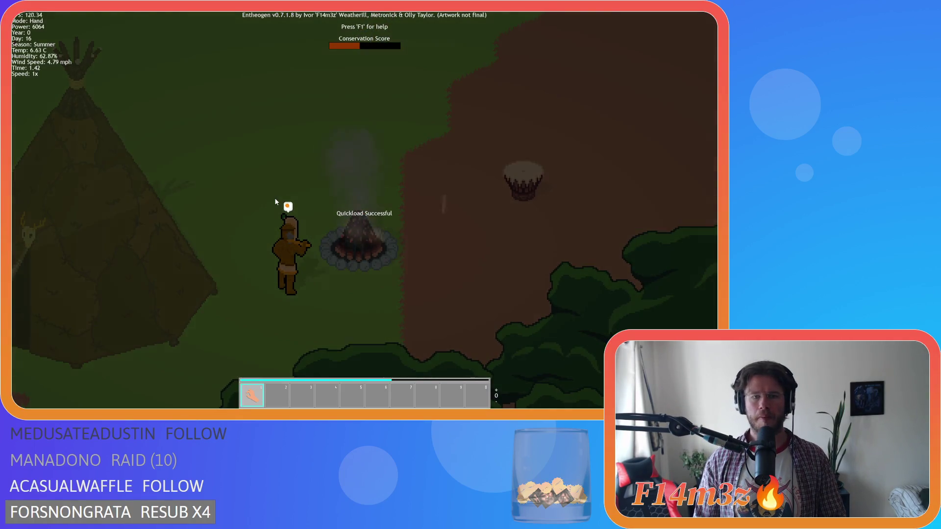
{"action": "key", "text": "w"}
{"action": "key", "text": "d"}
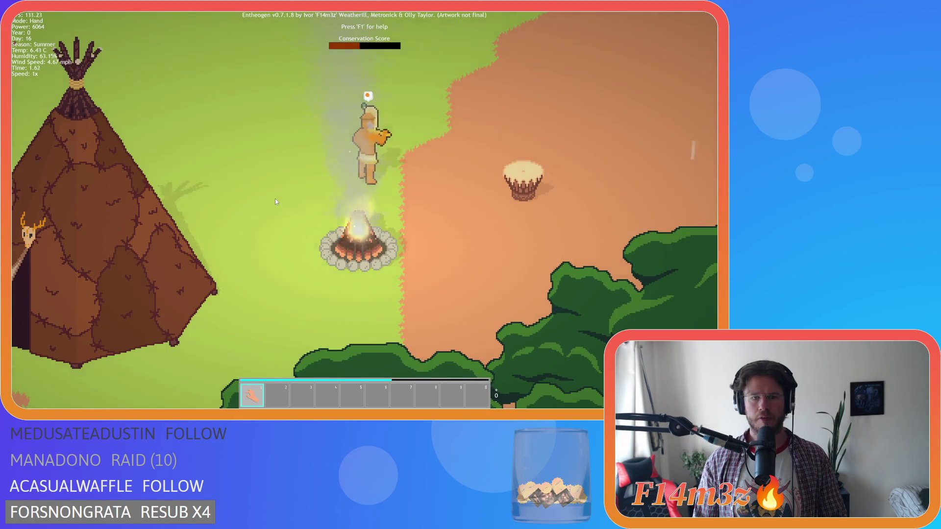
{"action": "key", "text": "d"}
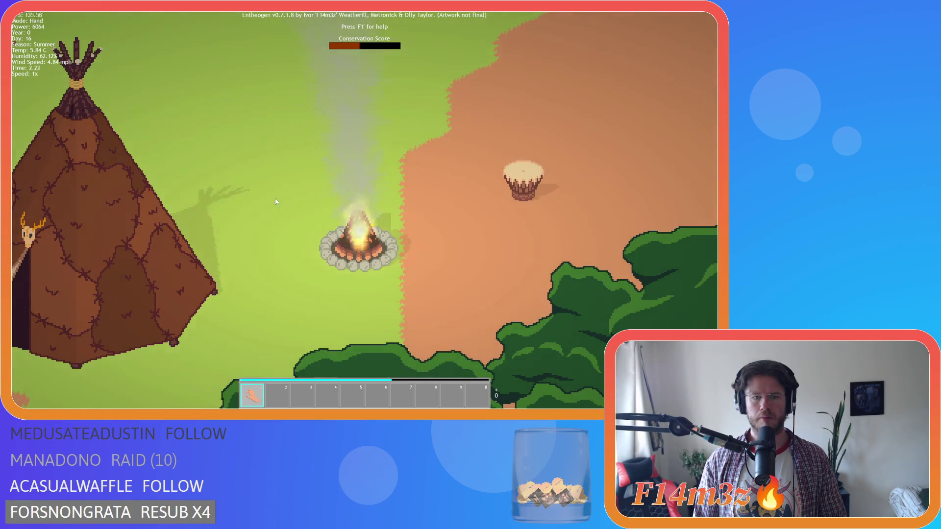
Step: Zoom and pan the camera around the campfire to watch its flames and smoke
{"action": "scroll", "coordinate": [275, 199], "scroll_direction": "down", "scroll_amount": 2}
{"action": "scroll", "coordinate": [274, 199], "scroll_direction": "down", "scroll_amount": 2}
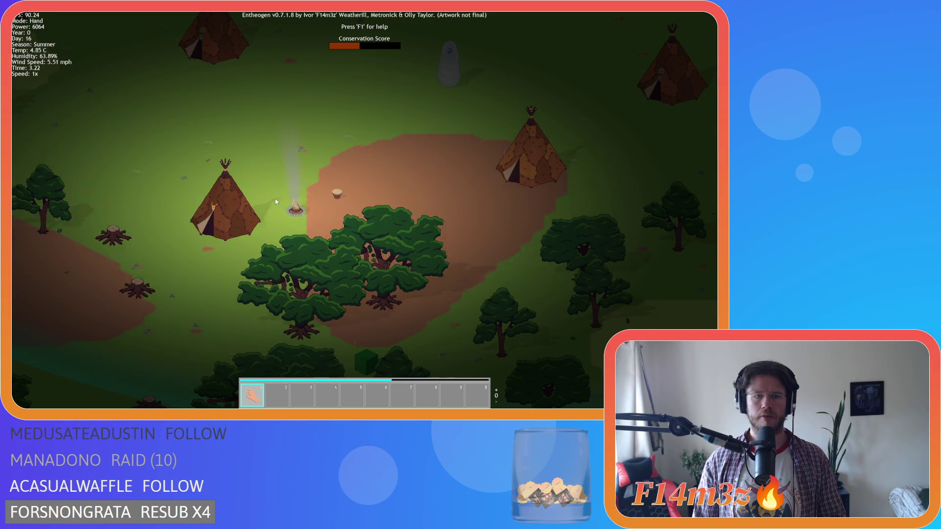
{"action": "scroll", "coordinate": [275, 198], "scroll_direction": "up", "scroll_amount": 2}
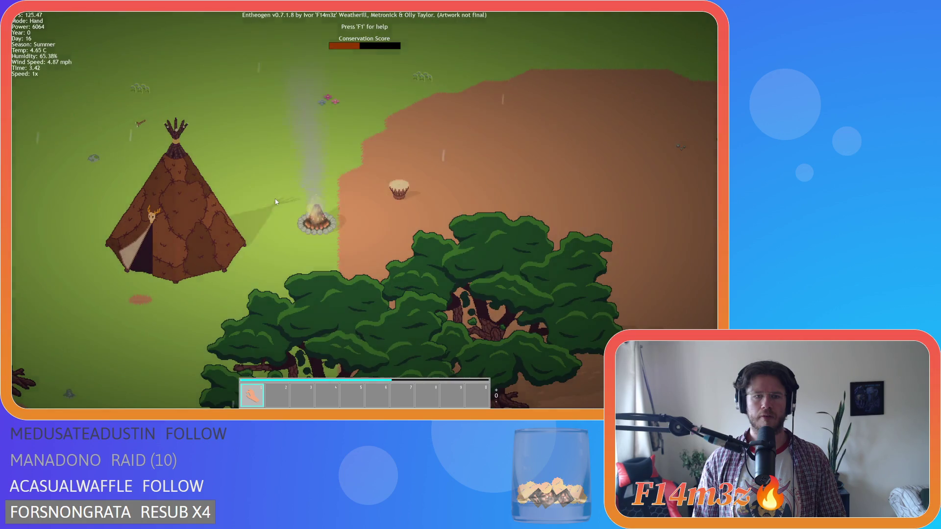
{"action": "scroll", "coordinate": [275, 198], "scroll_direction": "up", "scroll_amount": 2}
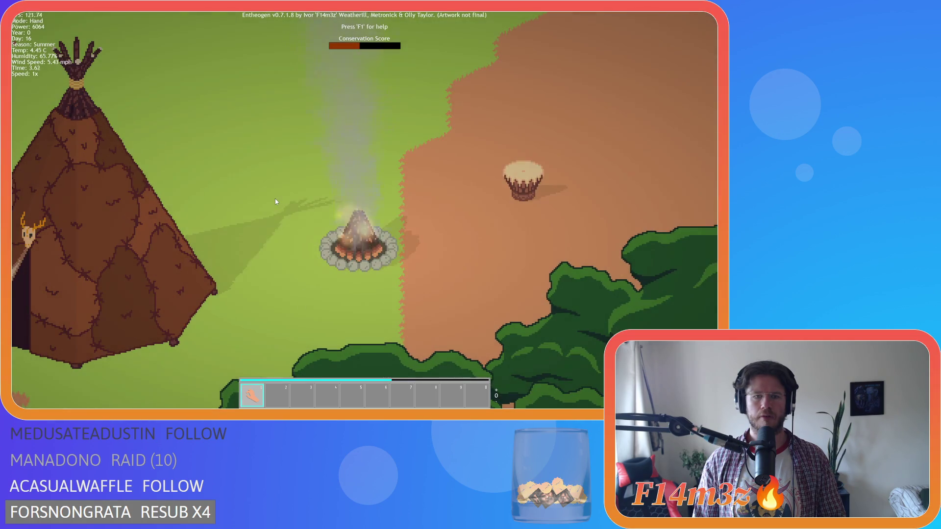
{"action": "key", "text": "d"}
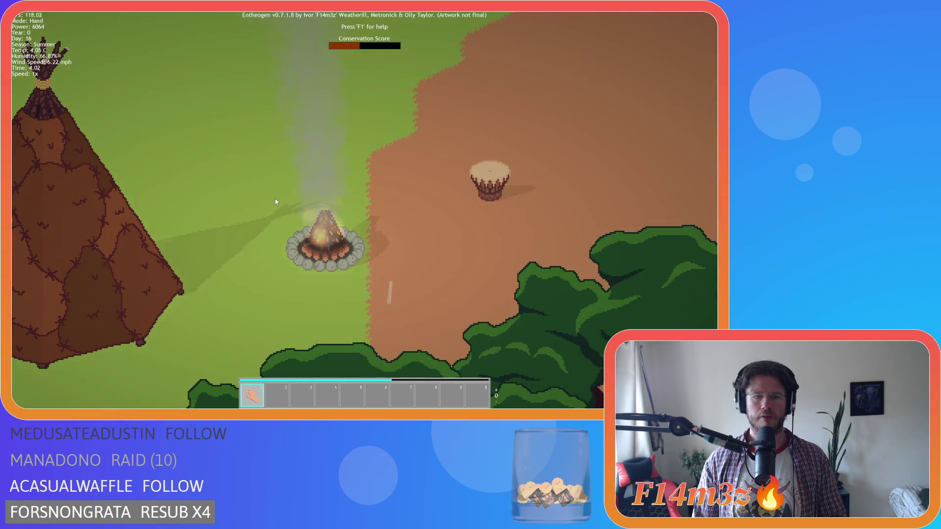
{"action": "scroll", "coordinate": [274, 198], "scroll_direction": "down", "scroll_amount": 2}
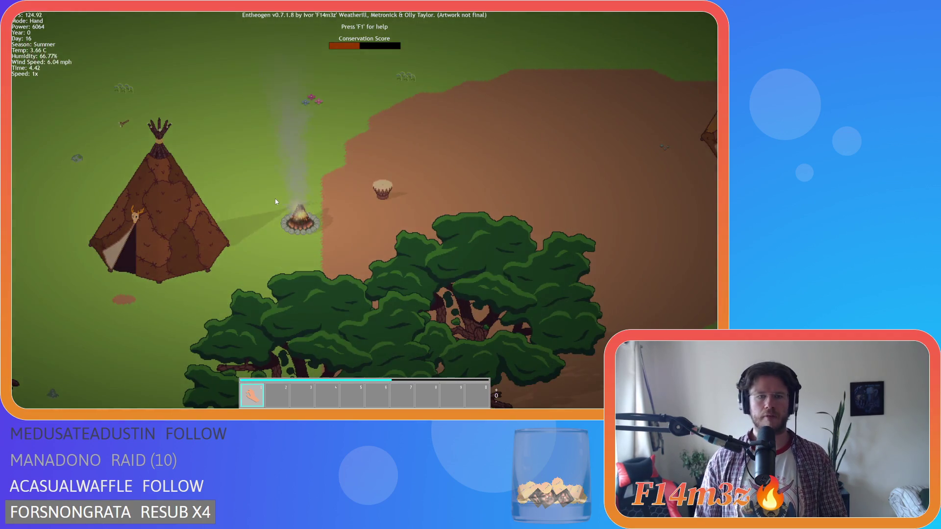
Step: Open the Camp overview, jump the view to the Campfire, then close it and request quitting
{"action": "key", "text": "a"}
{"action": "key", "text": "c"}
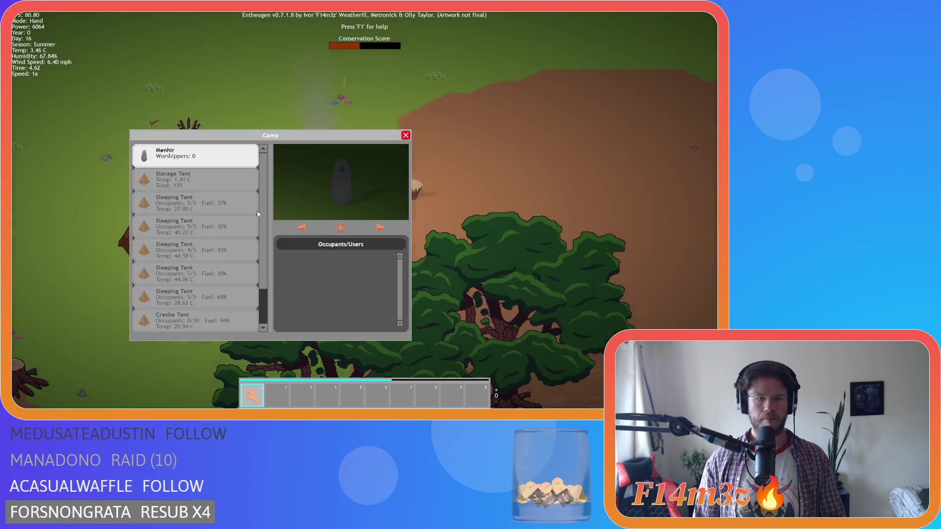
{"action": "scroll", "coordinate": [263, 257], "scroll_direction": "down", "scroll_amount": 1}
{"action": "left_click", "coordinate": [177, 318]}
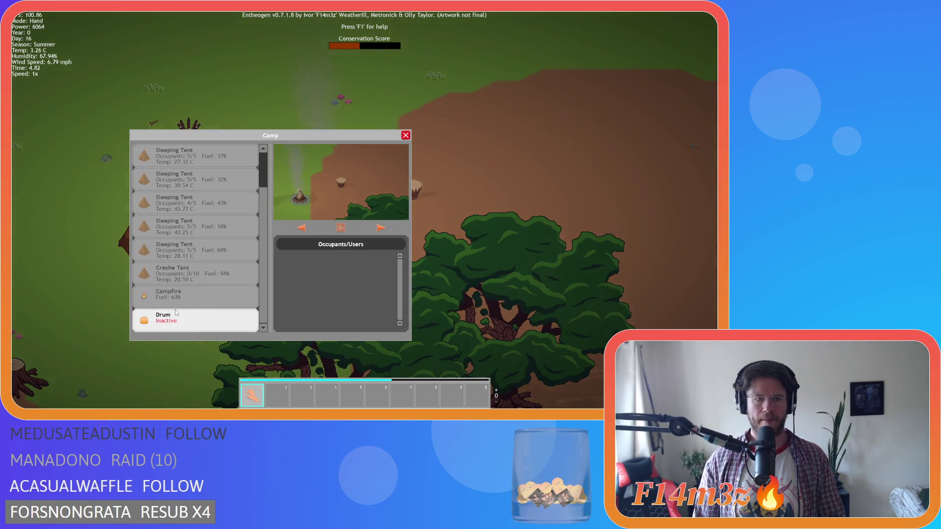
{"action": "left_click", "coordinate": [184, 300]}
{"action": "left_click", "coordinate": [304, 149]}
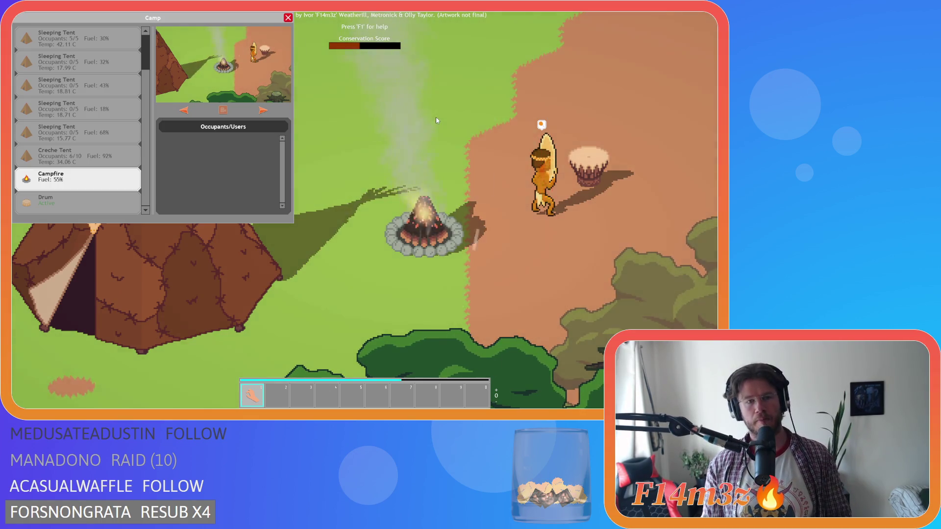
{"action": "key", "text": "Escape"}
{"action": "key", "text": "Escape"}
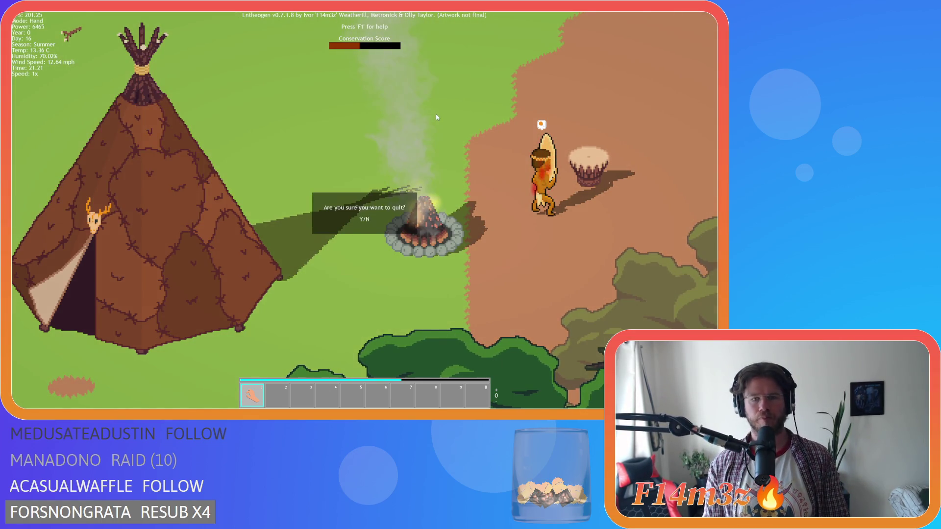
Step: Quit the game and search the project for ob_campfire's flameRate formula on line 18, listing all matches
{"action": "key", "text": "y"}
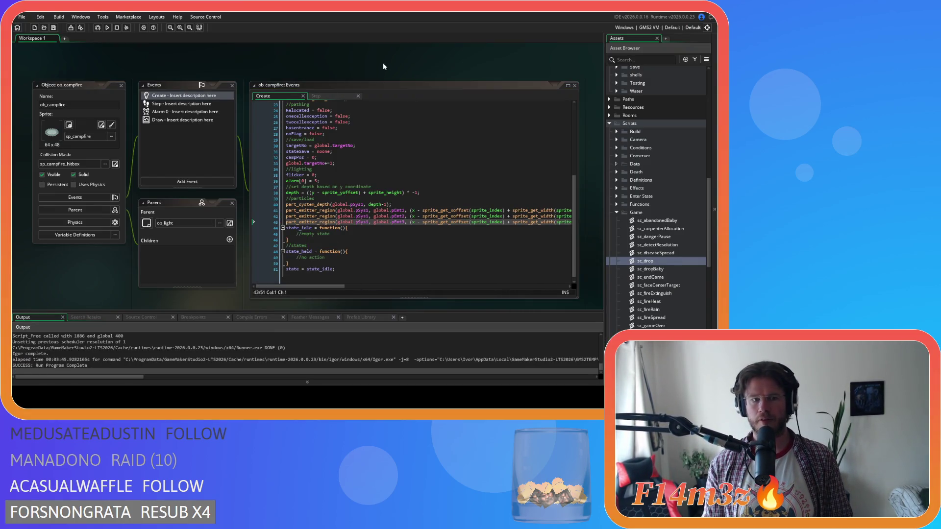
{"action": "left_click", "coordinate": [314, 95]}
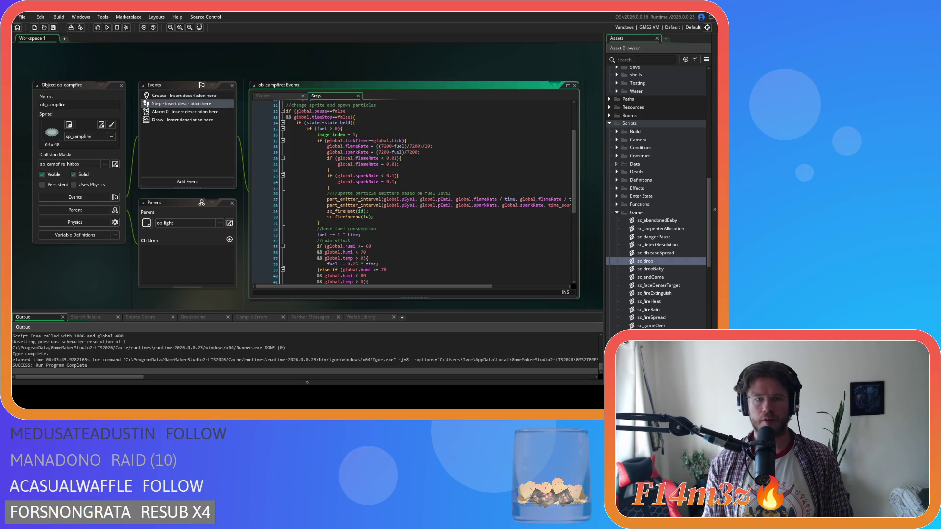
{"action": "left_click", "coordinate": [422, 146]}
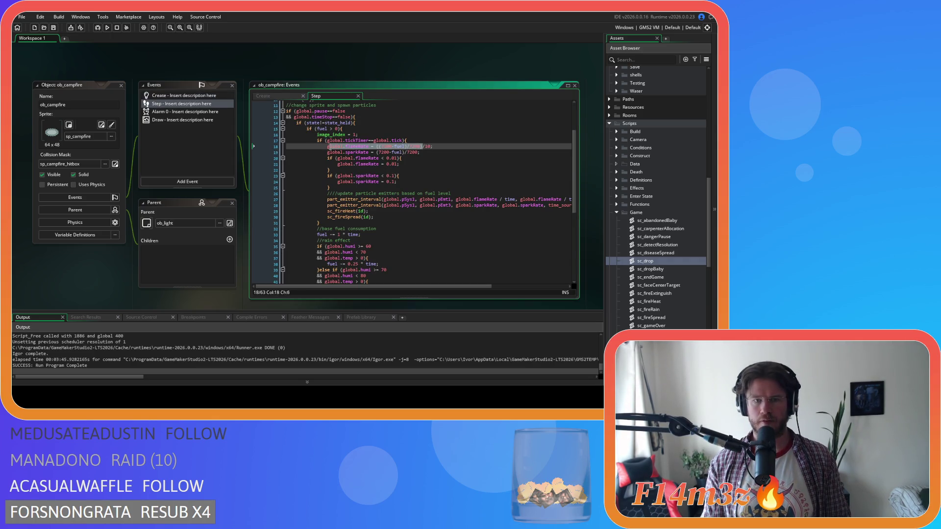
{"action": "key", "text": "ctrl+shift+f"}
{"action": "left_click", "coordinate": [463, 148]}
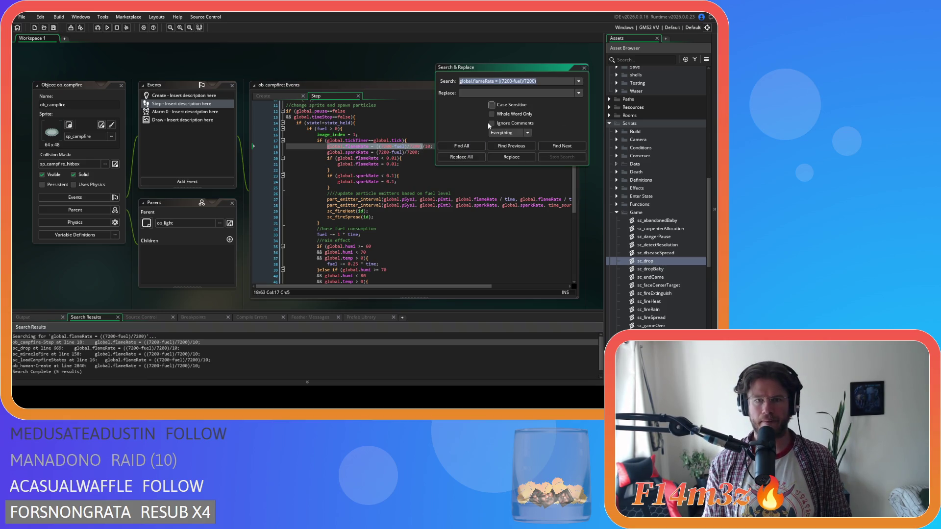
Step: Review the flameRate matches in sc_drop, sc_miracleFire, sc_loadCampfireStates and ob_human Create, then run the game
{"action": "key", "text": "Escape"}
{"action": "left_click", "coordinate": [426, 147]}
{"action": "double_click", "coordinate": [204, 348]}
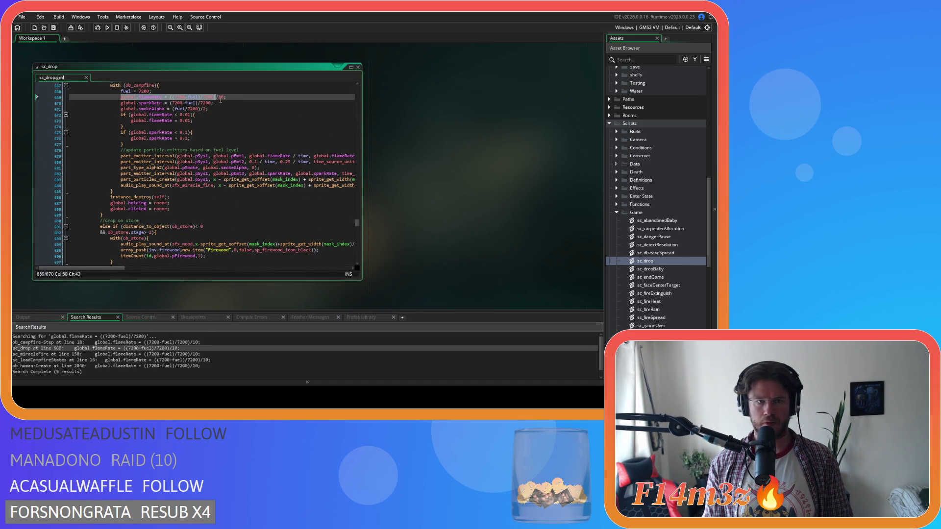
{"action": "double_click", "coordinate": [179, 354]}
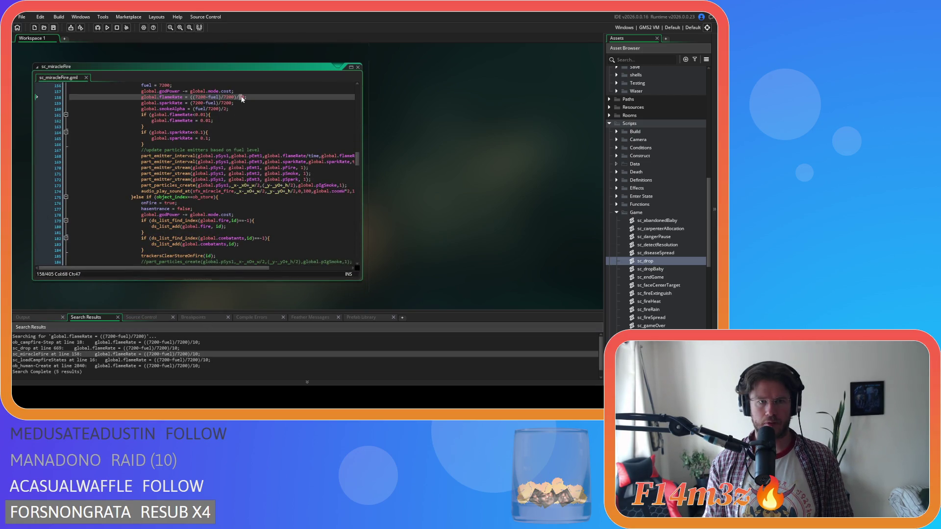
{"action": "double_click", "coordinate": [180, 360]}
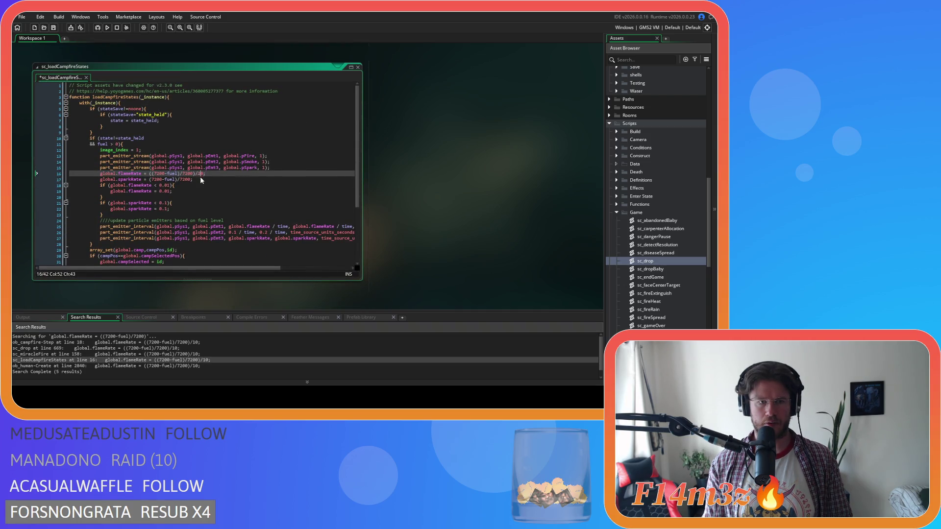
{"action": "left_click", "coordinate": [193, 366]}
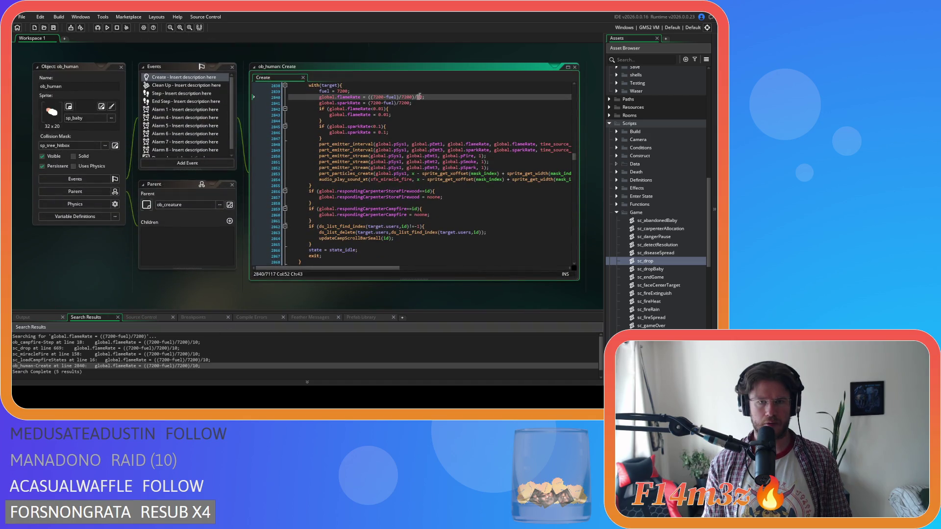
{"action": "left_click", "coordinate": [290, 55]}
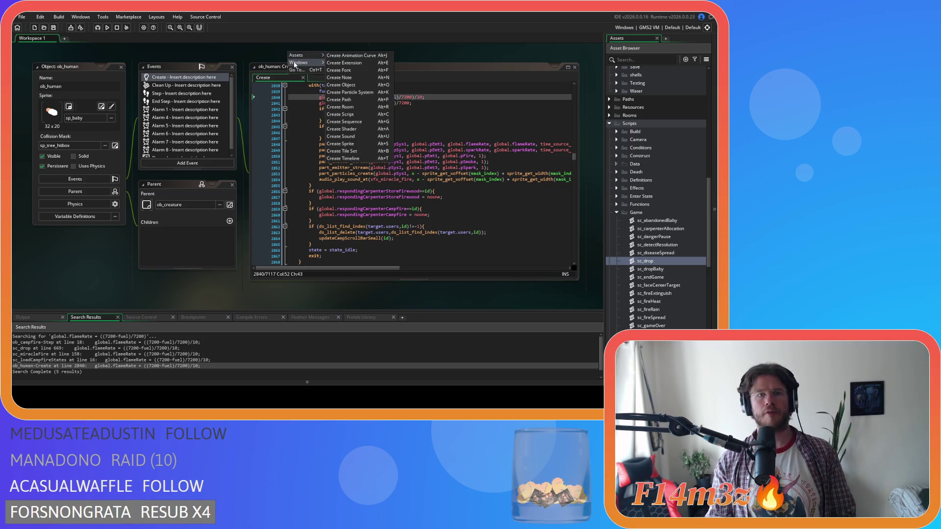
{"action": "key", "text": "F5"}
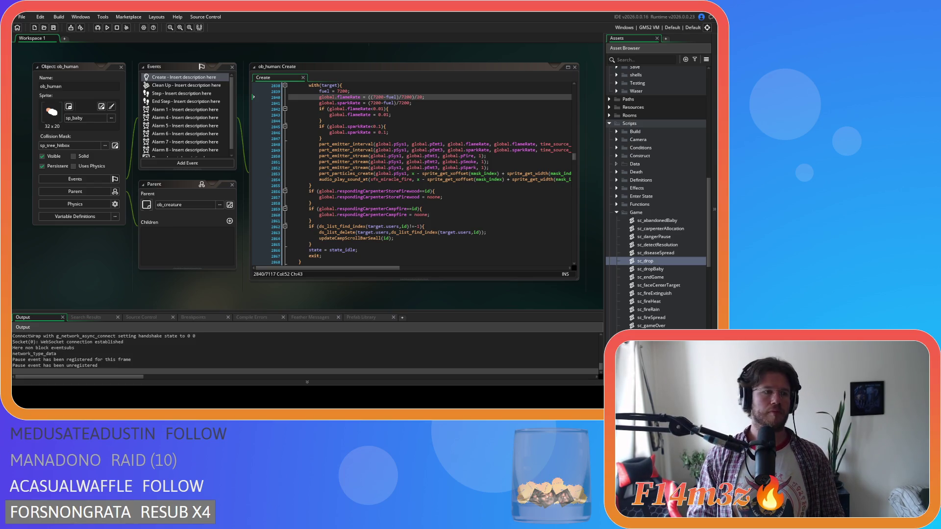
Step: Load the saved game and walk up and right to watch the campfire's flame and smoke
{"action": "key", "text": "alt+Tab"}
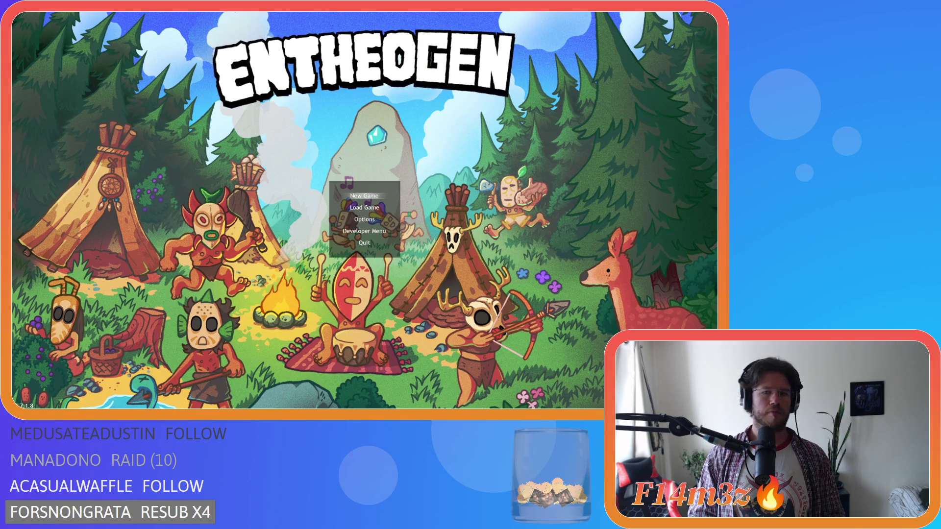
{"action": "key", "text": "Down"}
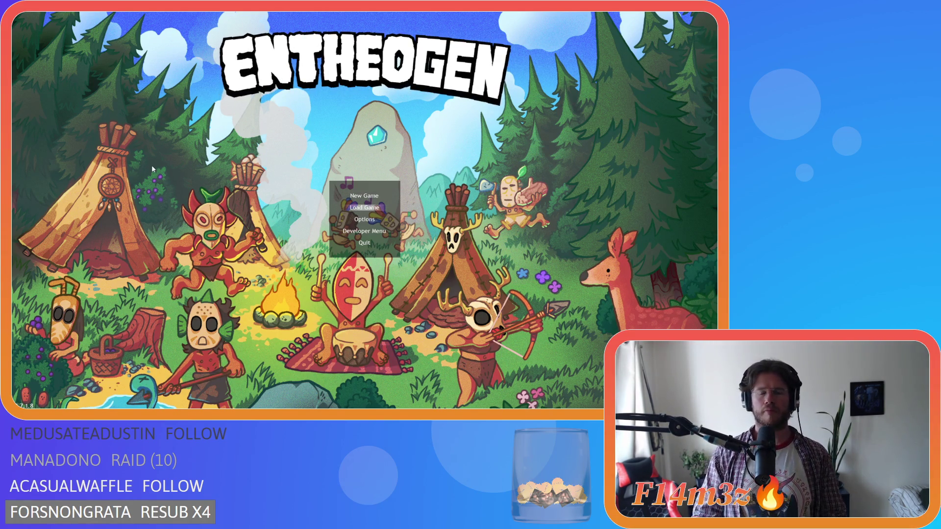
{"action": "key", "text": "Return"}
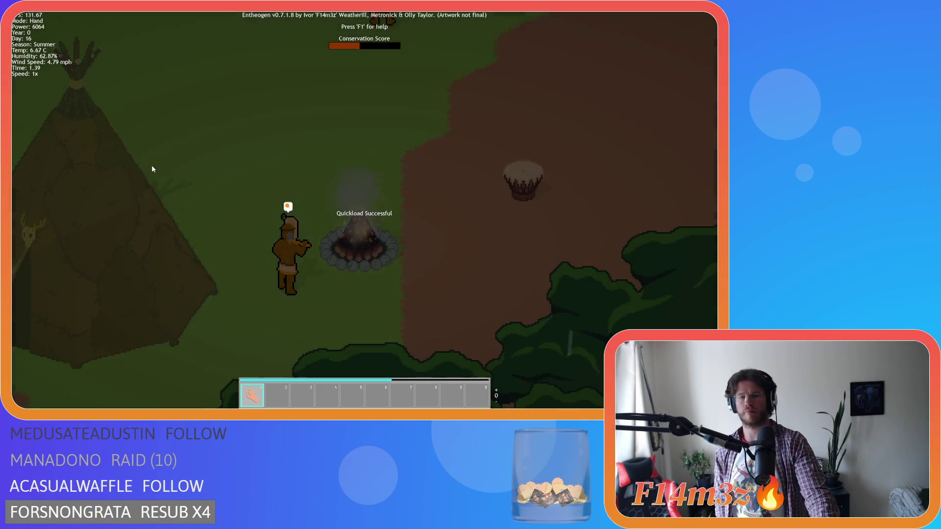
{"action": "key", "text": "w"}
{"action": "key", "text": "d"}
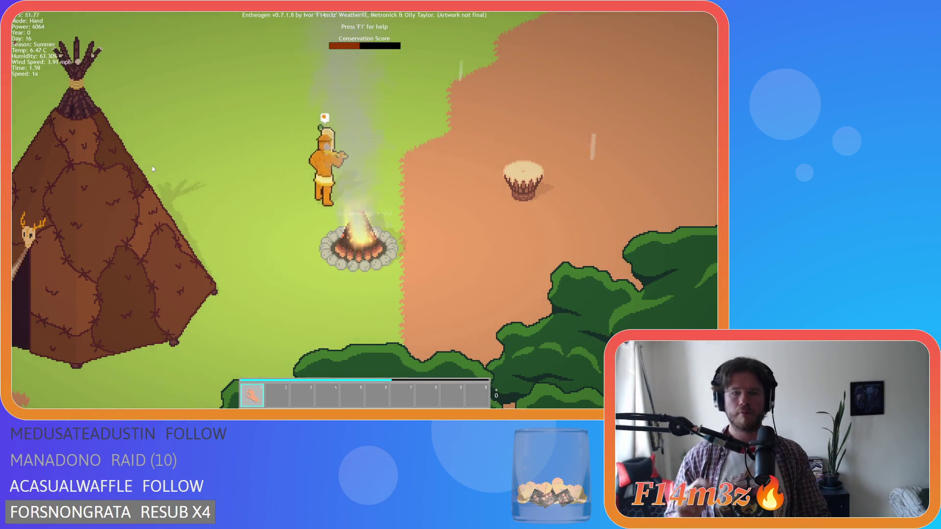
{"action": "key", "text": "w"}
{"action": "key", "text": "d"}
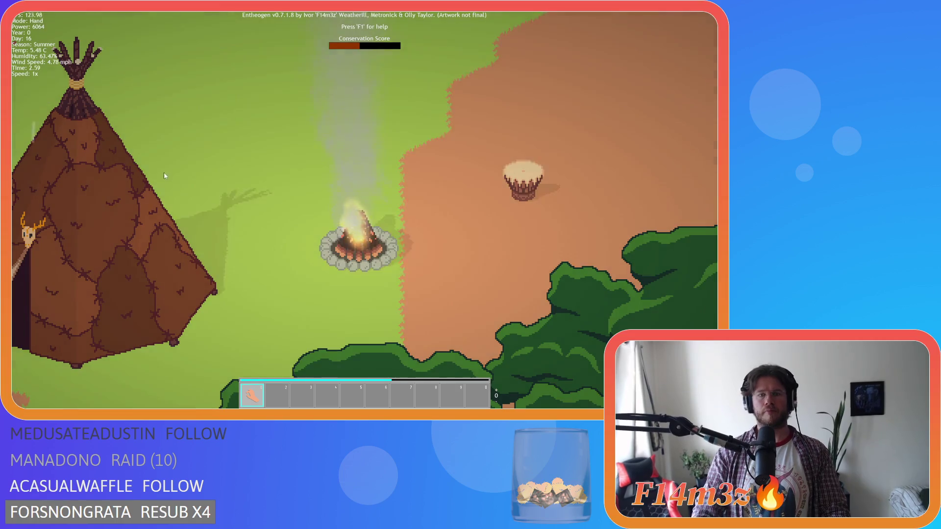
Step: Return to the main menu and close the game
{"action": "key", "text": "Escape"}
{"action": "key", "text": "Return"}
{"action": "key", "text": "alt+F4"}
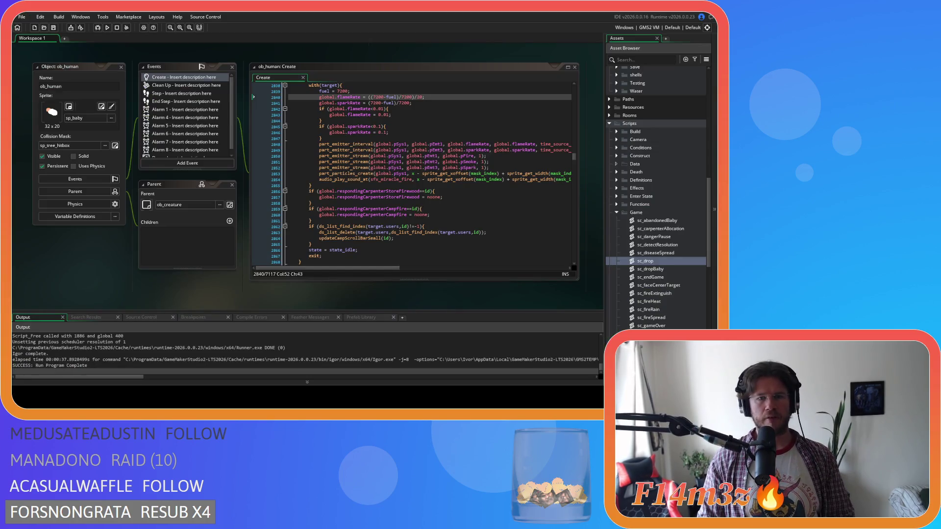
{"action": "left_click", "coordinate": [392, 115]}
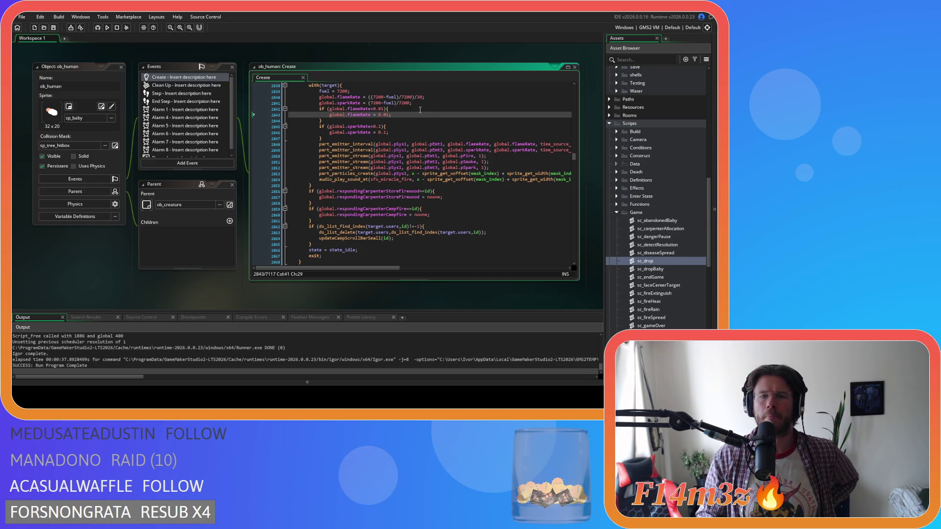
Step: Change ob_human Create line 2840's flameRate divisor to 10, save, and search the project for the formula
{"action": "double_click", "coordinate": [419, 98]}
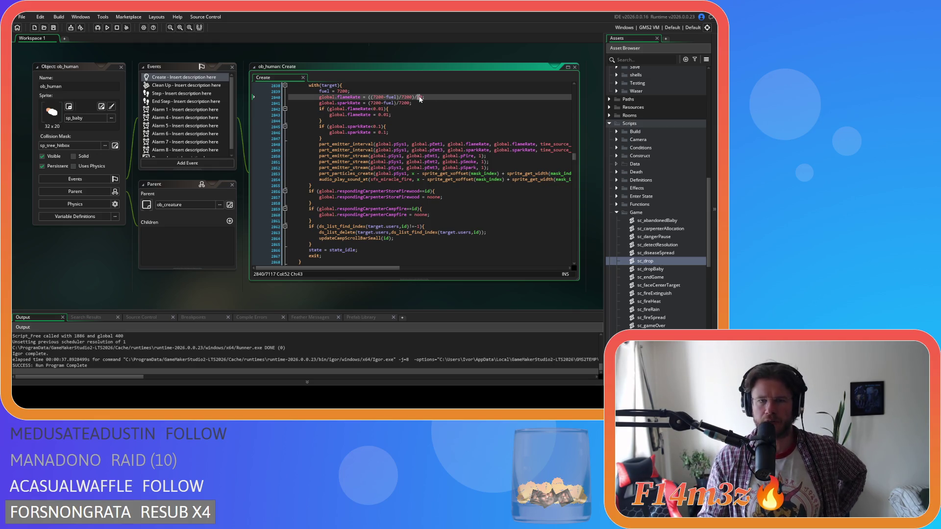
{"action": "type", "text": "1"}
{"action": "type", "text": "10"}
{"action": "key", "text": "ctrl+s"}
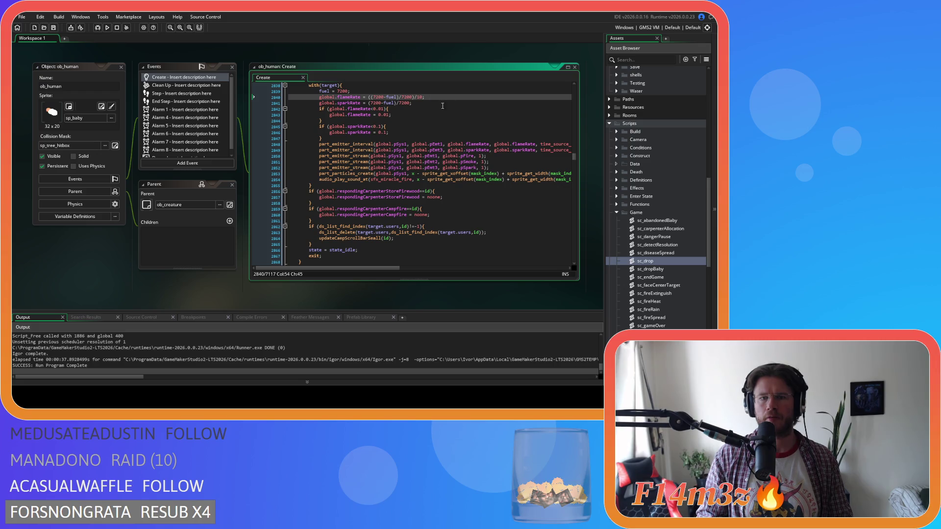
{"action": "left_click_drag", "start_coordinate": [416, 97], "coordinate": [318, 97]}
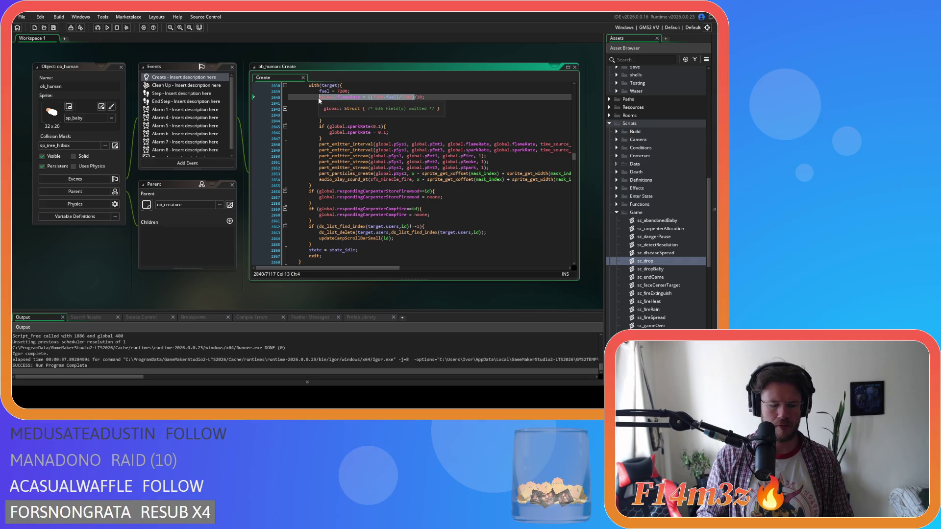
{"action": "key", "text": "ctrl+shift+f"}
{"action": "key", "text": "Return"}
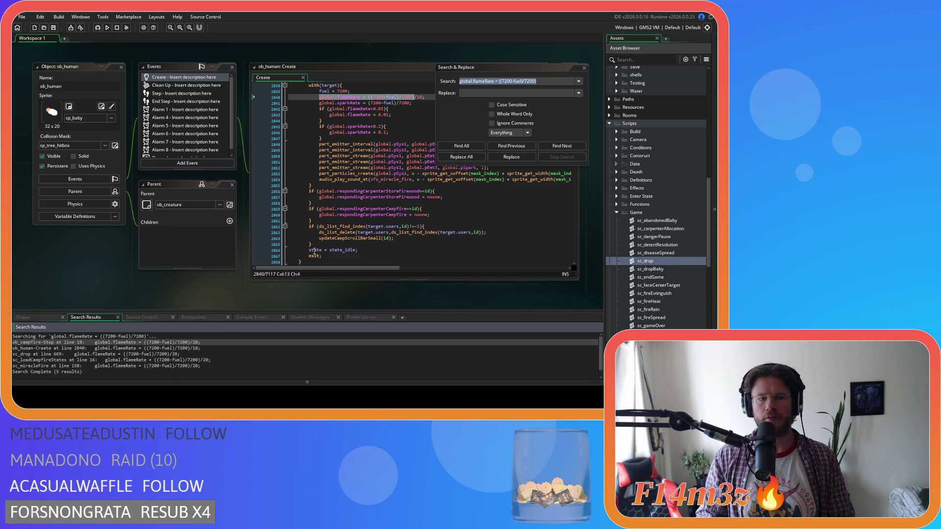
Step: Change the flameRate divisor from 20 to 10 in ob_campfire Step, sc_drop and sc_loadCampfireStates
{"action": "double_click", "coordinate": [198, 342]}
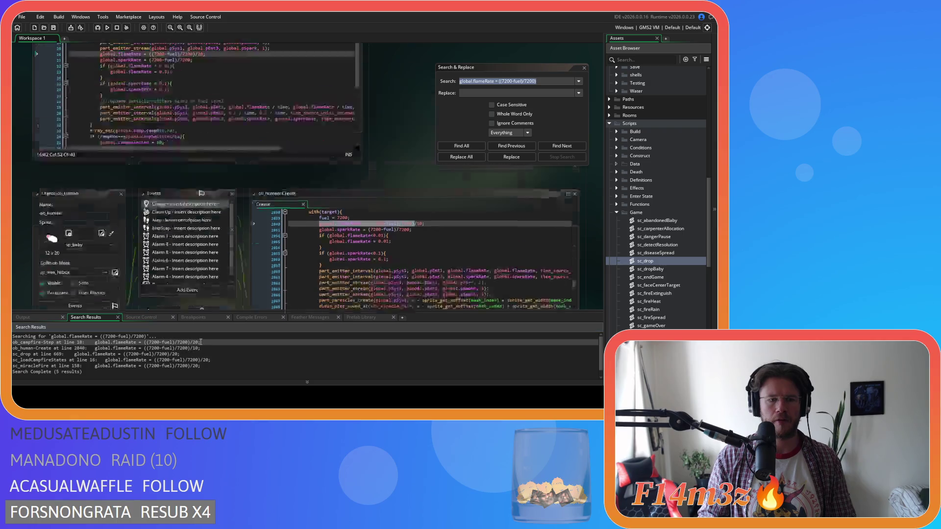
{"action": "double_click", "coordinate": [426, 128]}
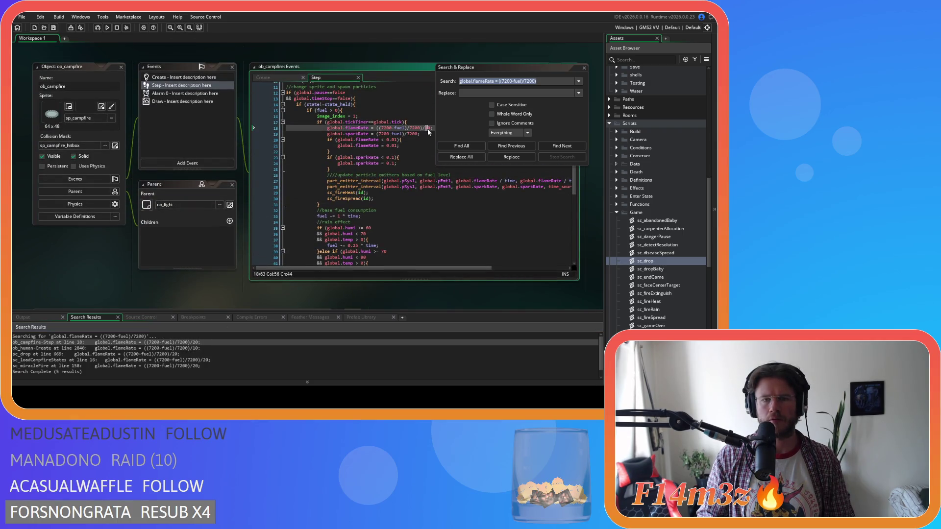
{"action": "key", "text": "Escape"}
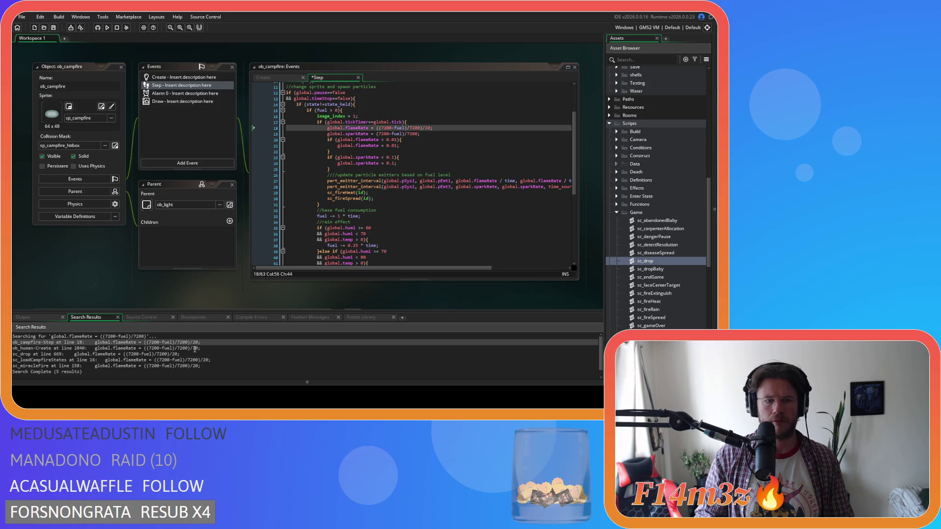
{"action": "double_click", "coordinate": [195, 354]}
{"action": "type", "text": "1"}
{"action": "double_click", "coordinate": [198, 361]}
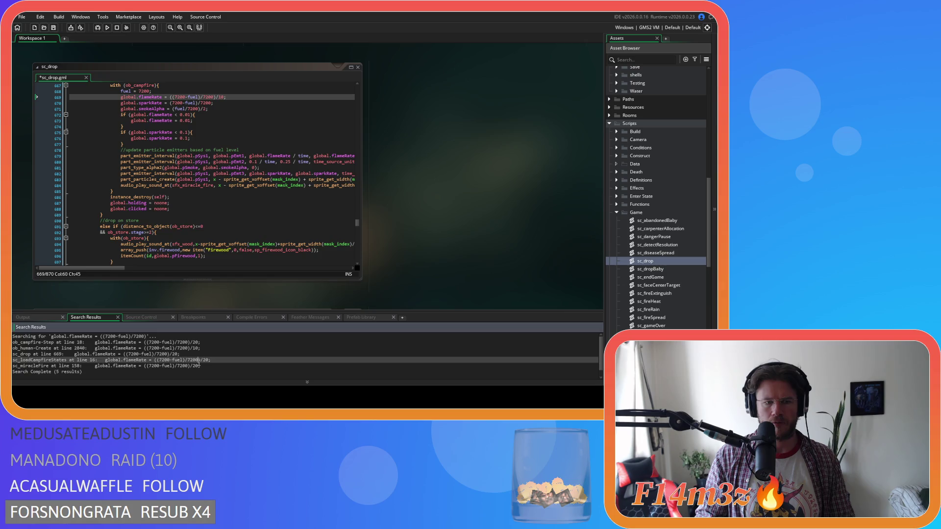
{"action": "left_click", "coordinate": [199, 173]}
{"action": "key", "text": "Delete"}
{"action": "type", "text": "10;"}
Step: Change sc_miracleFire line 158's divisor to 10 and run the game
{"action": "double_click", "coordinate": [183, 365]}
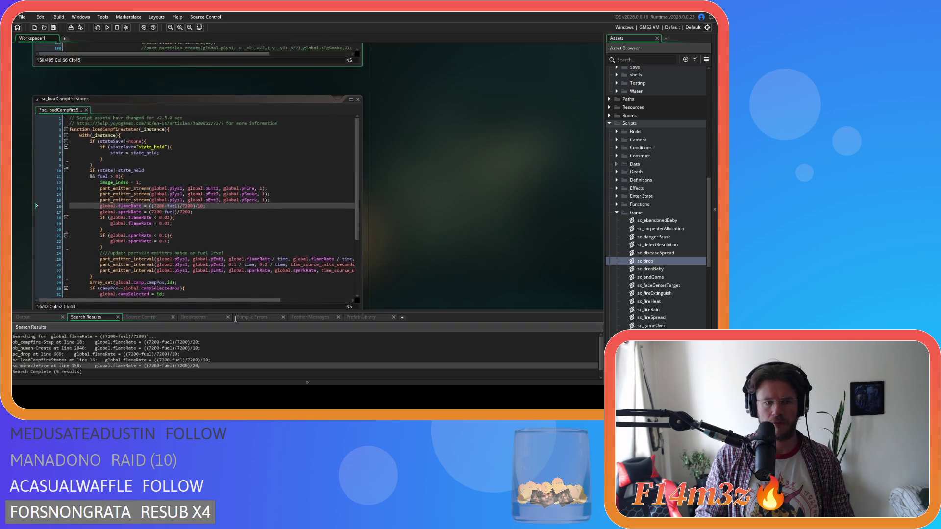
{"action": "left_click", "coordinate": [241, 96]}
{"action": "type", "text": "10;"}
{"action": "key", "text": "F5"}
{"action": "left_click", "coordinate": [297, 114]}
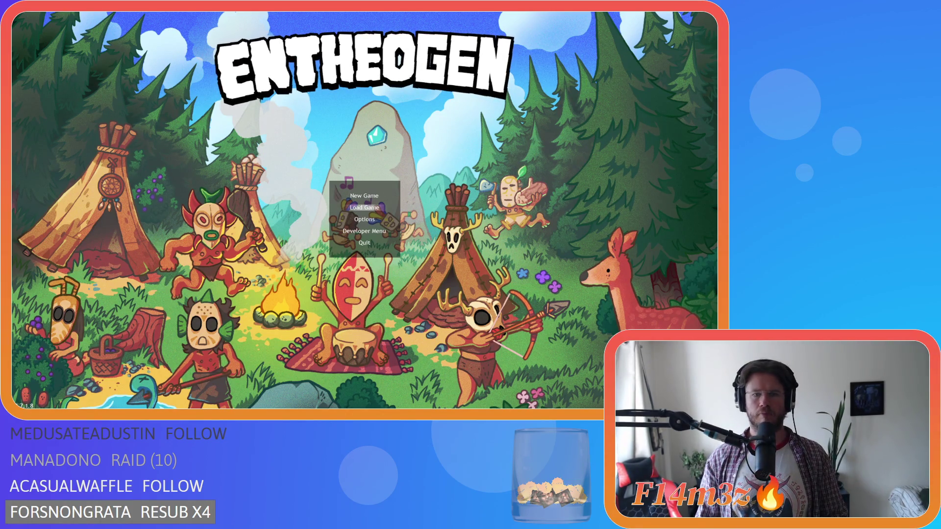
Step: Quickload the saved village game from the title menu
{"action": "key", "text": "Return"}
Step: Walk the character up and right away from the campfire and zoom the camera out
{"action": "key", "text": "w"}
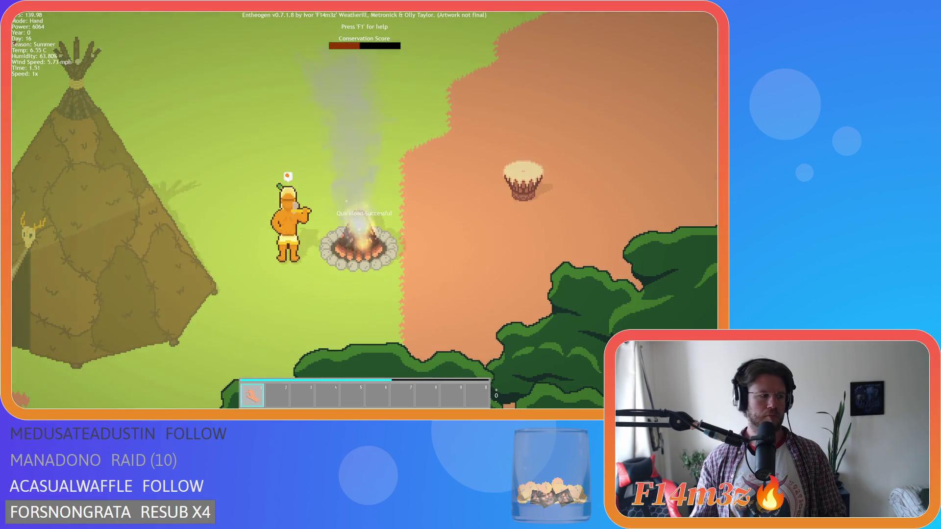
{"action": "key", "text": "d"}
{"action": "key", "text": "w"}
{"action": "key", "text": "d"}
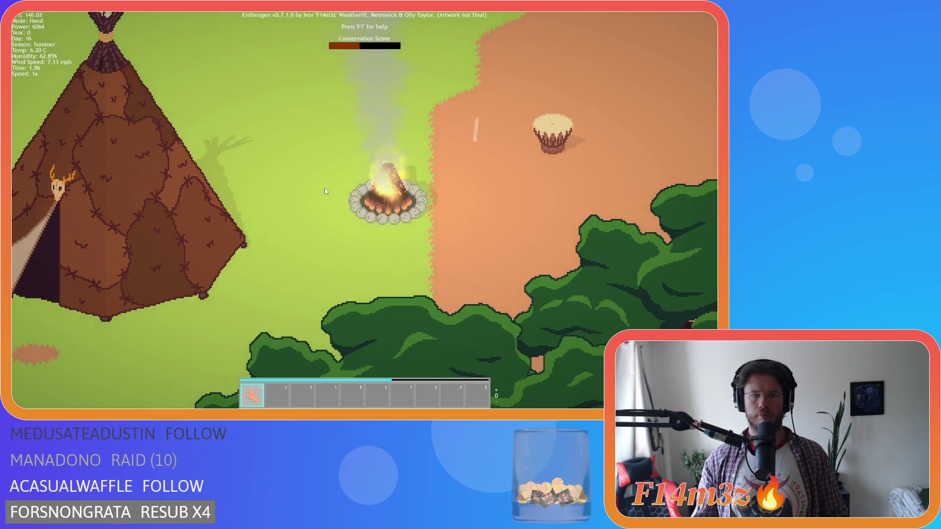
{"action": "scroll", "coordinate": [325, 191], "scroll_direction": "down", "scroll_amount": 3}
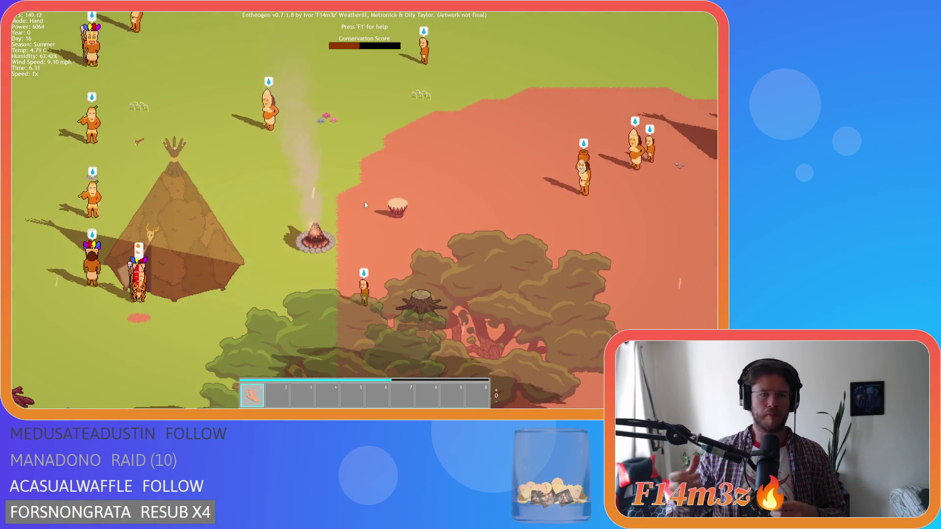
Step: Pan the view in several directions around the village and campfire
{"action": "key", "text": "w"}
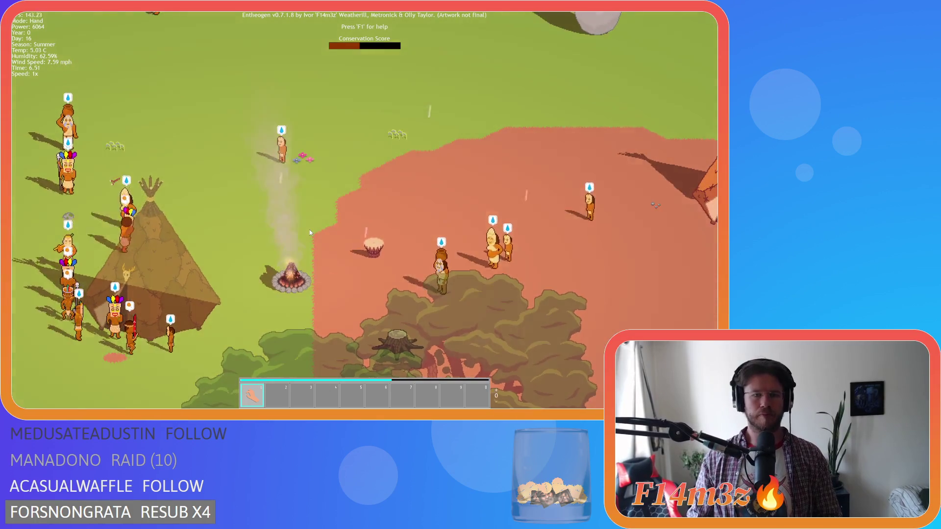
{"action": "key", "text": "s"}
{"action": "key", "text": "a"}
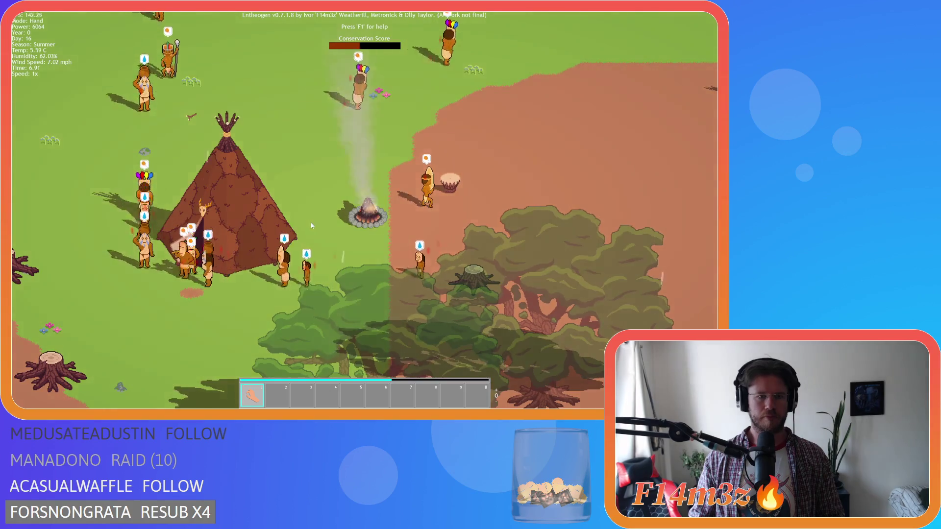
{"action": "key", "text": "w"}
{"action": "key", "text": "a"}
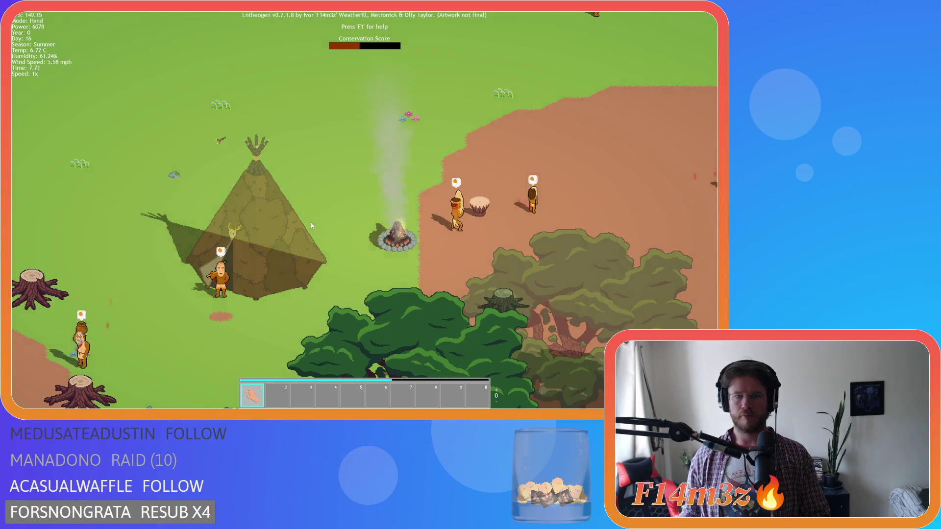
{"action": "key", "text": "s"}
{"action": "key", "text": "d"}
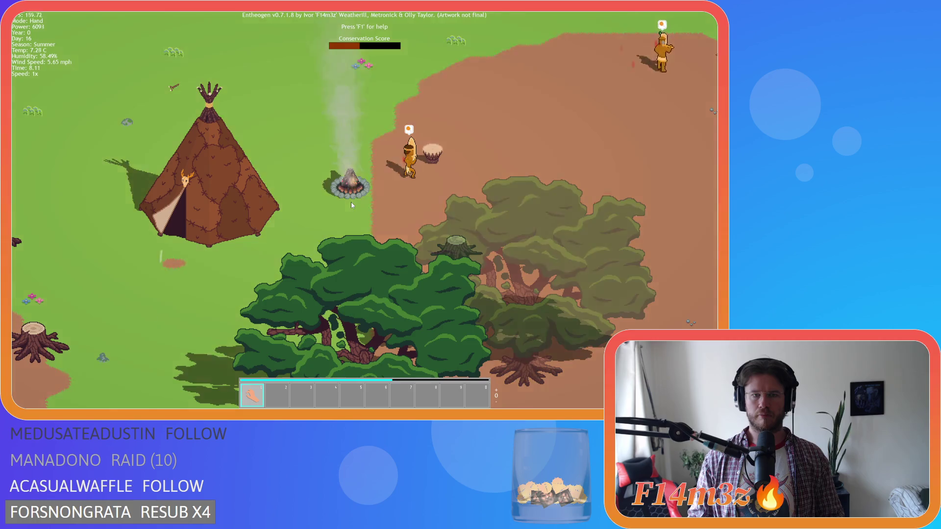
{"action": "key", "text": "w"}
{"action": "key", "text": "d"}
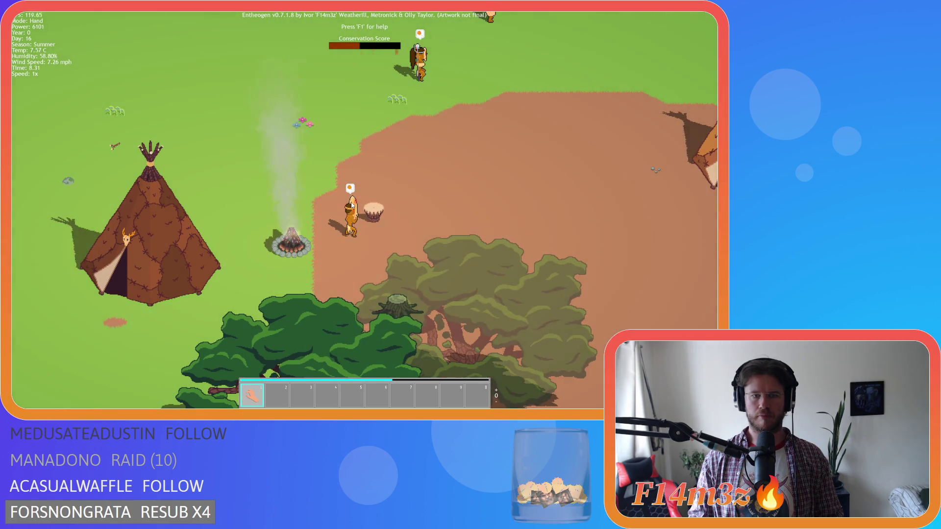
{"action": "key", "text": "d"}
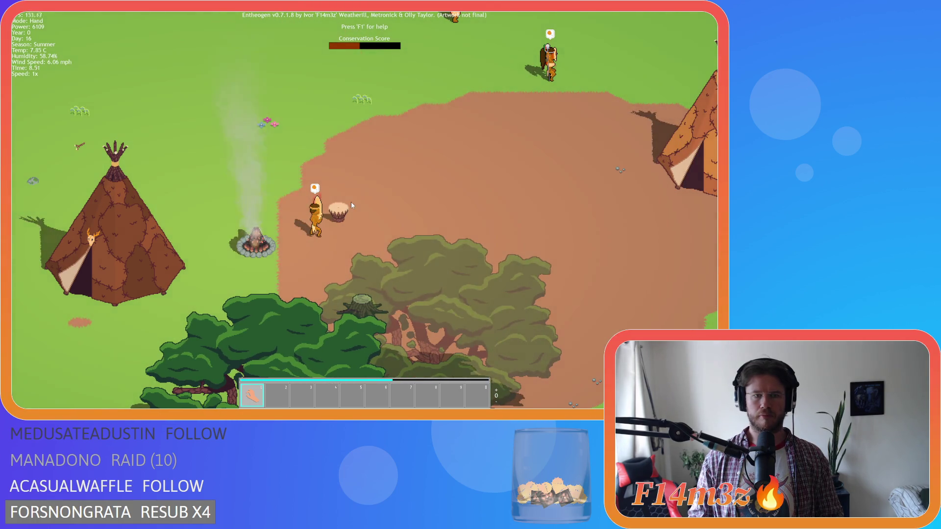
{"action": "key", "text": "a"}
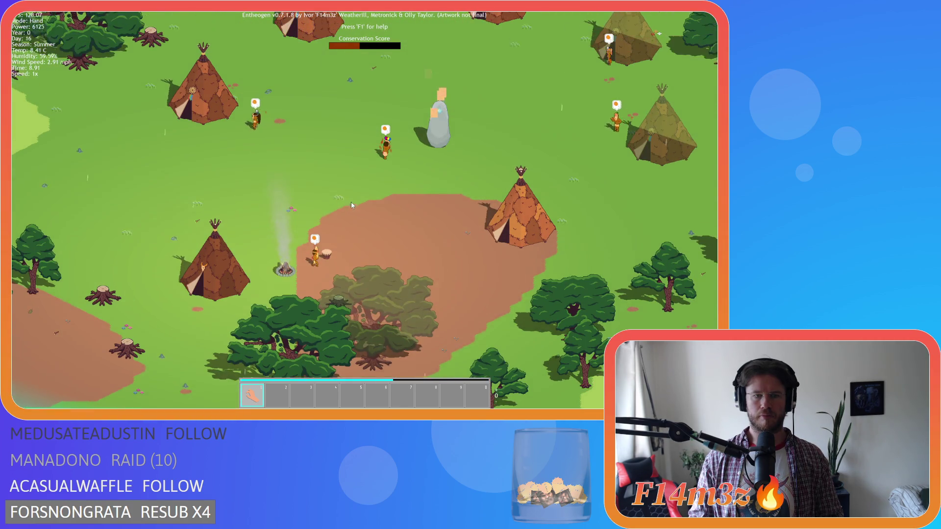
Step: Zoom in on the campfire's flame and smoke, then back out
{"action": "scroll", "coordinate": [359, 231], "scroll_direction": "up", "scroll_amount": 5}
{"action": "scroll", "coordinate": [302, 268], "scroll_direction": "down", "scroll_amount": 3}
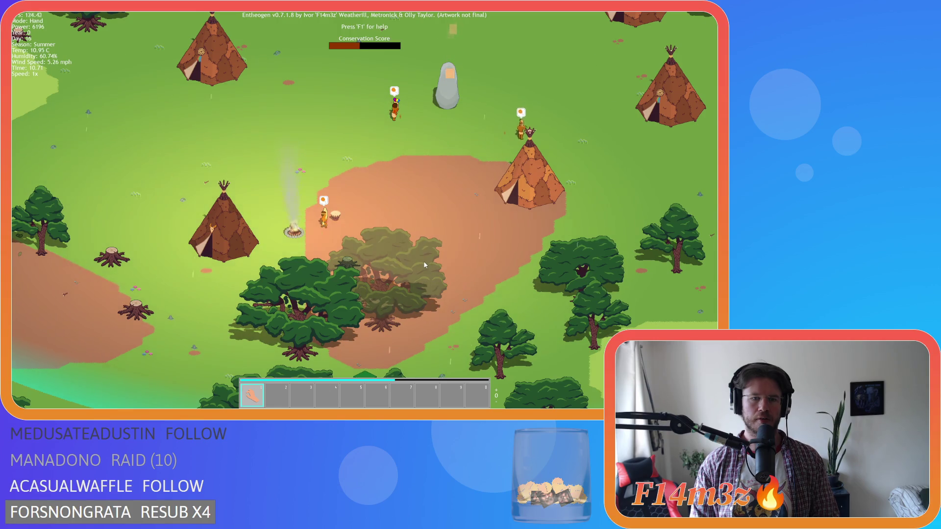
{"action": "scroll", "coordinate": [303, 244], "scroll_direction": "up", "scroll_amount": 5}
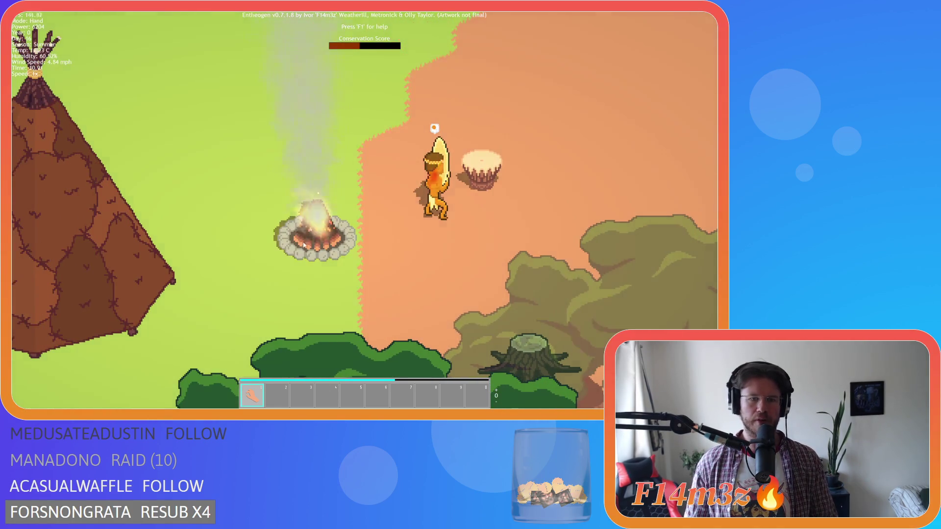
{"action": "scroll", "coordinate": [339, 254], "scroll_direction": "up", "scroll_amount": 3}
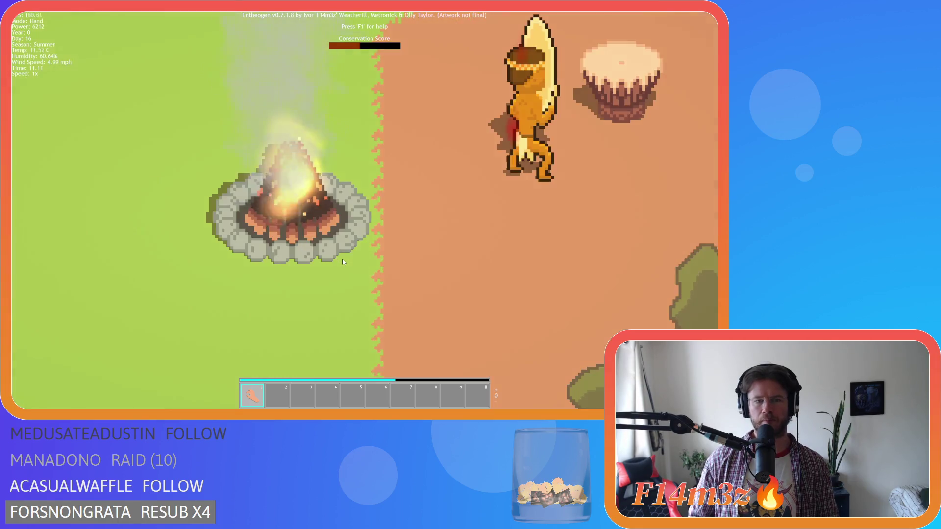
{"action": "scroll", "coordinate": [343, 261], "scroll_direction": "down", "scroll_amount": 5}
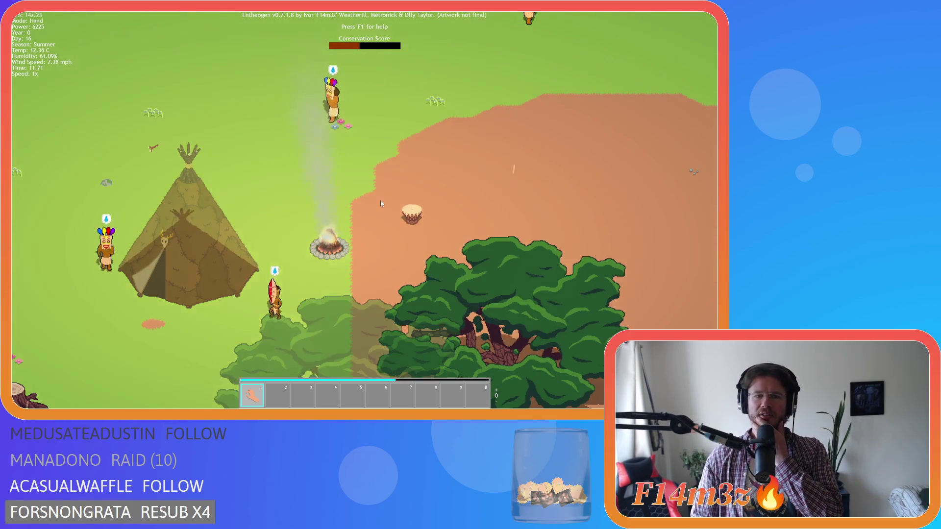
{"action": "scroll", "coordinate": [346, 263], "scroll_direction": "down", "scroll_amount": 3}
{"action": "scroll", "coordinate": [346, 263], "scroll_direction": "up", "scroll_amount": 3}
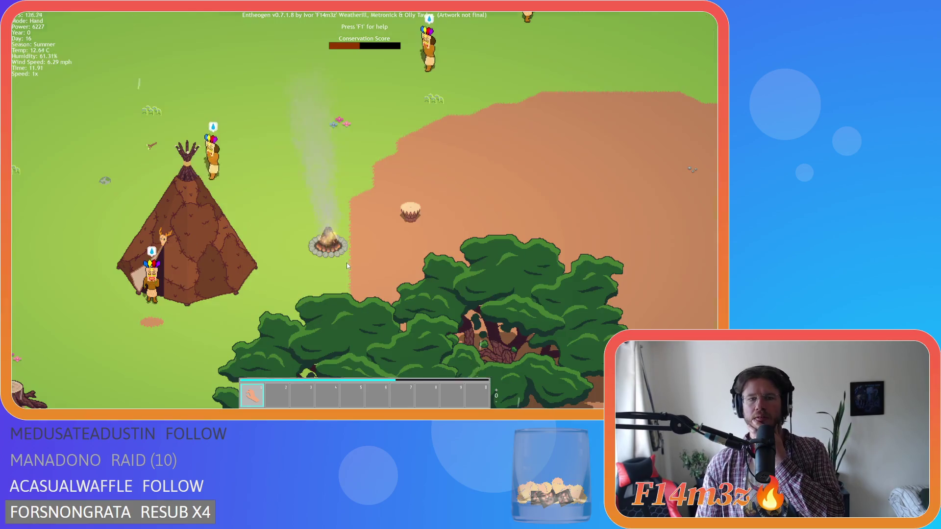
Step: Zoom out over the whole village to watch the campfire smoke drift
{"action": "scroll", "coordinate": [349, 265], "scroll_direction": "down", "scroll_amount": 3}
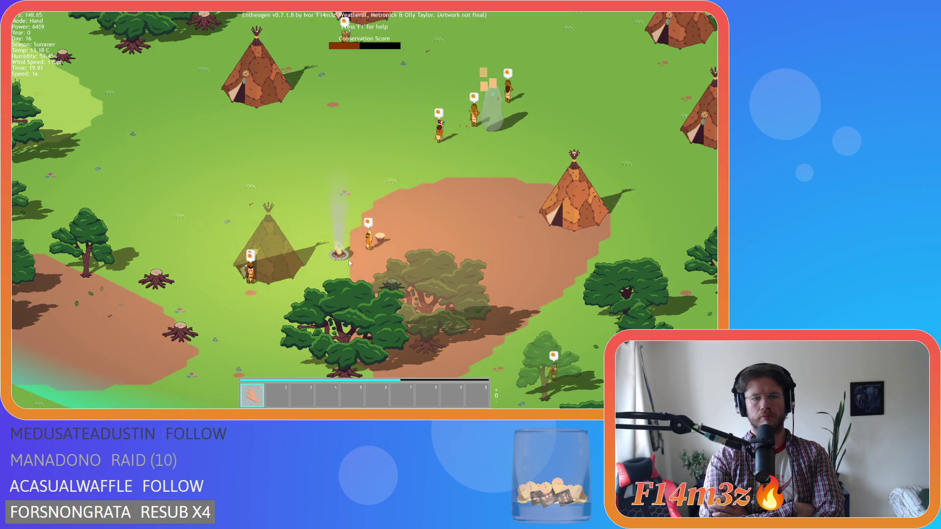
Step: Zoom in and out repeatedly on the campfire's flame and smoke
{"action": "scroll", "coordinate": [270, 250], "scroll_direction": "up", "scroll_amount": 3}
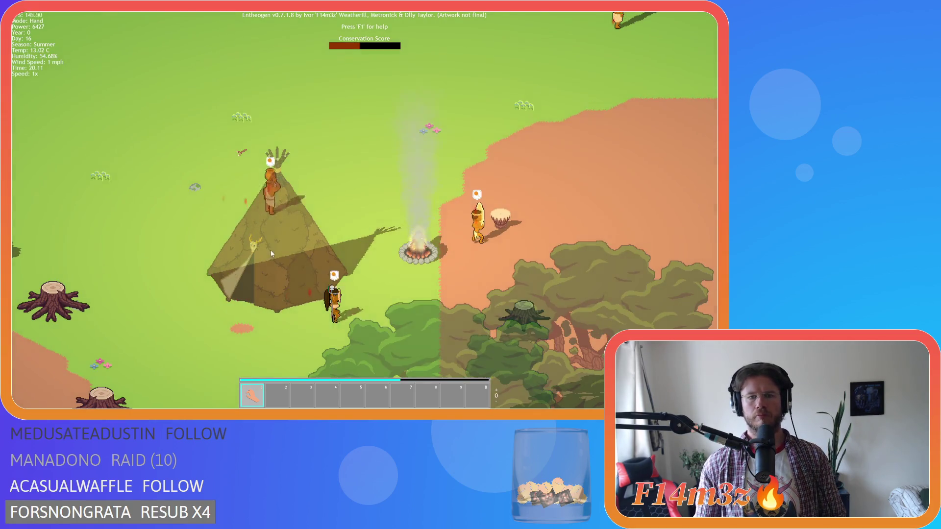
{"action": "scroll", "coordinate": [272, 250], "scroll_direction": "down", "scroll_amount": 3}
{"action": "scroll", "coordinate": [273, 253], "scroll_direction": "up", "scroll_amount": 3}
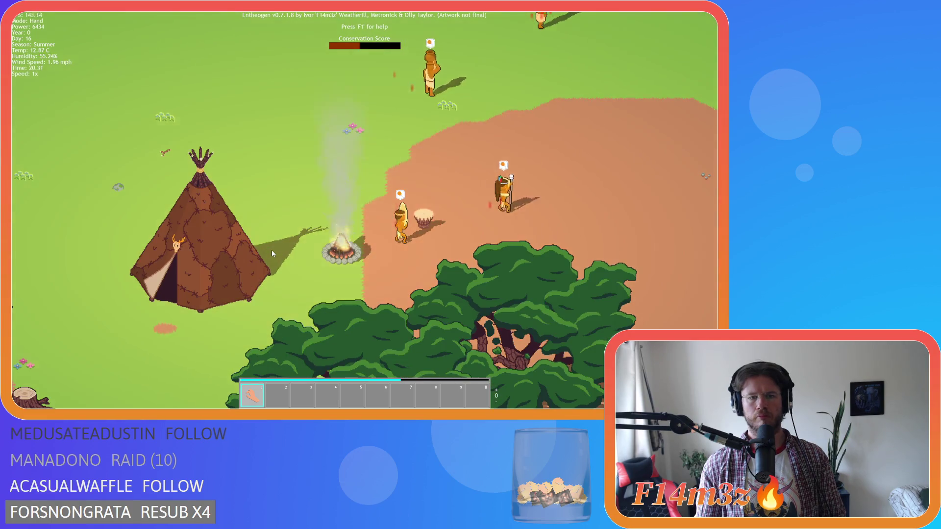
{"action": "scroll", "coordinate": [273, 252], "scroll_direction": "down", "scroll_amount": 3}
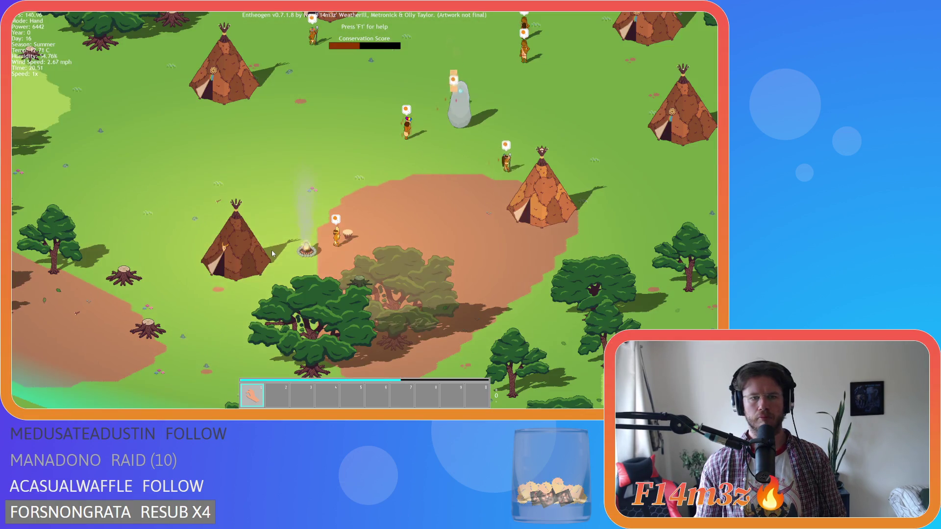
{"action": "scroll", "coordinate": [272, 253], "scroll_direction": "up", "scroll_amount": 3}
{"action": "scroll", "coordinate": [273, 253], "scroll_direction": "down", "scroll_amount": 3}
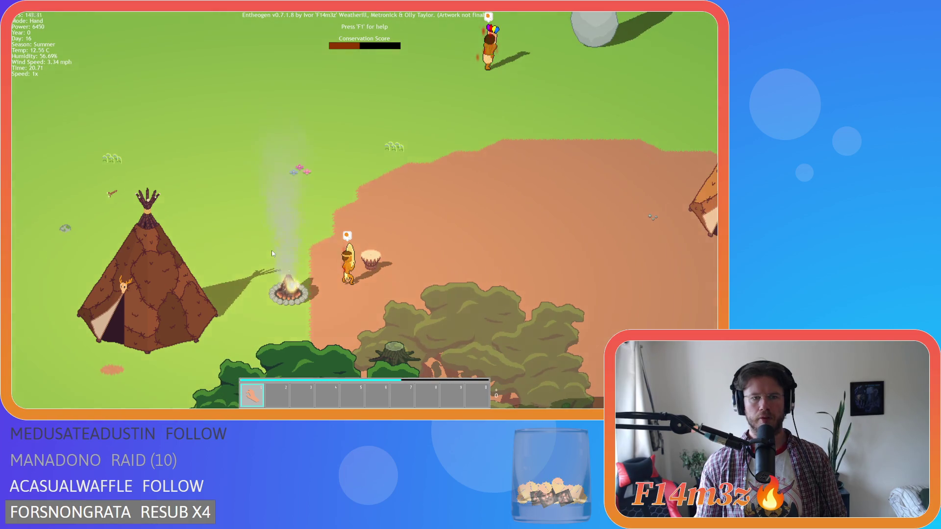
{"action": "scroll", "coordinate": [273, 253], "scroll_direction": "up", "scroll_amount": 3}
{"action": "scroll", "coordinate": [273, 253], "scroll_direction": "down", "scroll_amount": 3}
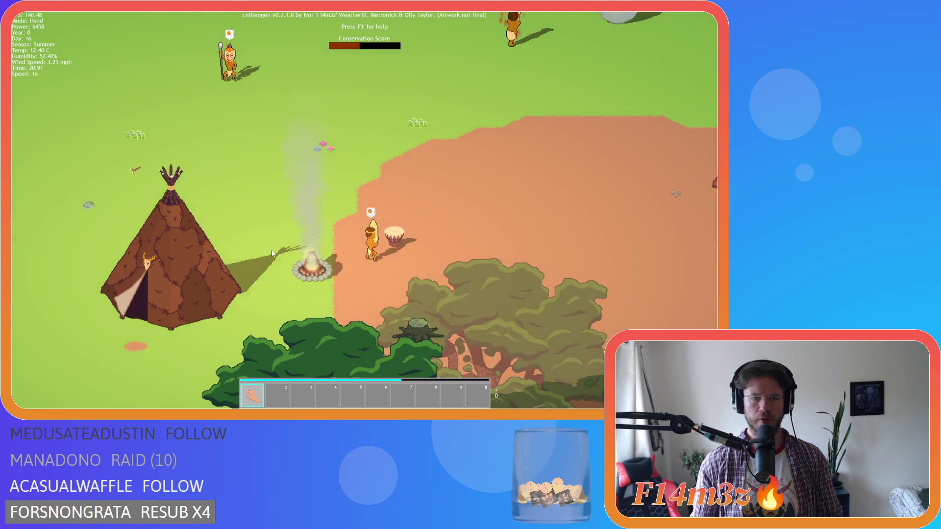
{"action": "scroll", "coordinate": [276, 249], "scroll_direction": "up", "scroll_amount": 3}
{"action": "scroll", "coordinate": [294, 229], "scroll_direction": "down", "scroll_amount": 3}
{"action": "scroll", "coordinate": [298, 226], "scroll_direction": "up", "scroll_amount": 3}
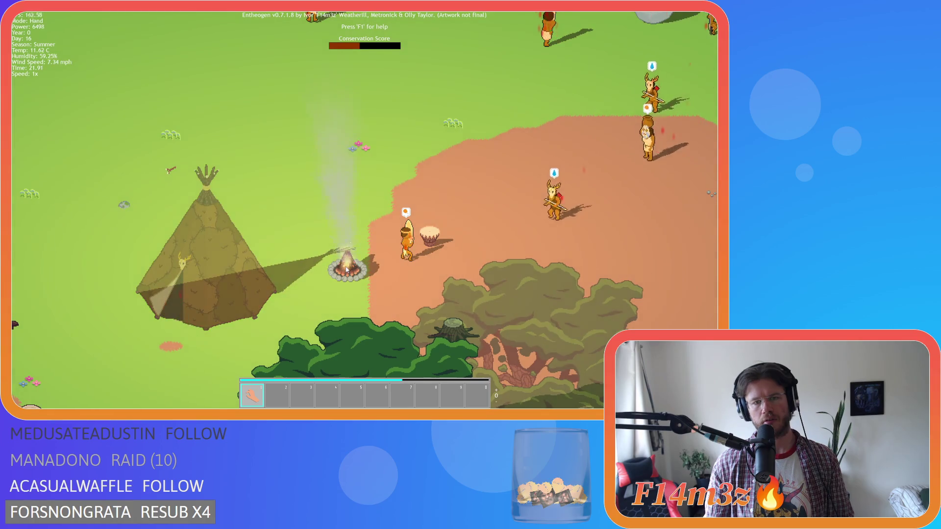
Step: Pan right and down past the campfire, then zoom in to frame it
{"action": "key", "text": "d"}
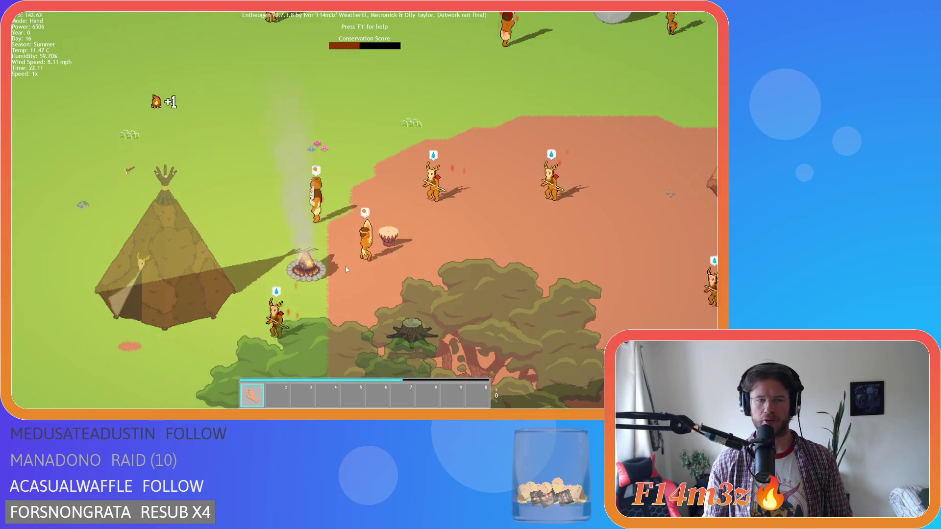
{"action": "scroll", "coordinate": [345, 269], "scroll_direction": "down", "scroll_amount": 3}
{"action": "scroll", "coordinate": [348, 265], "scroll_direction": "up", "scroll_amount": 3}
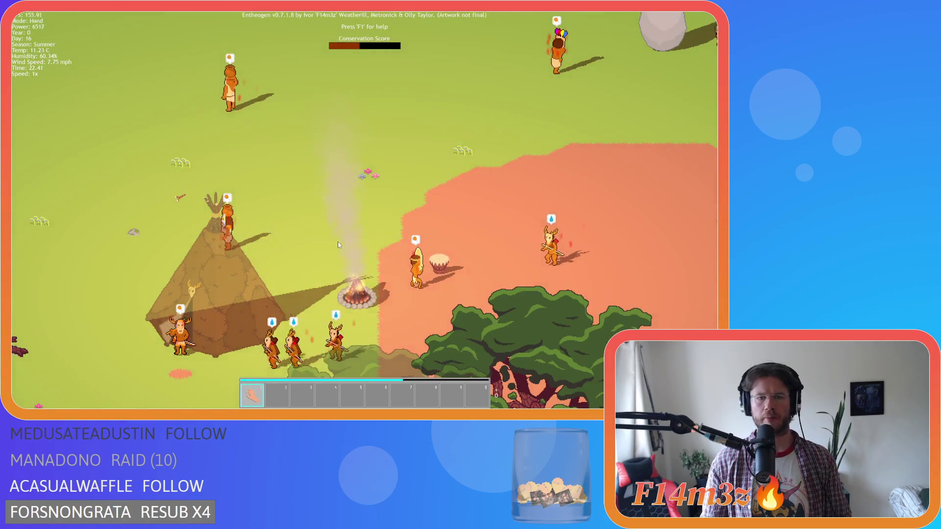
{"action": "key", "text": "d"}
{"action": "key", "text": "s"}
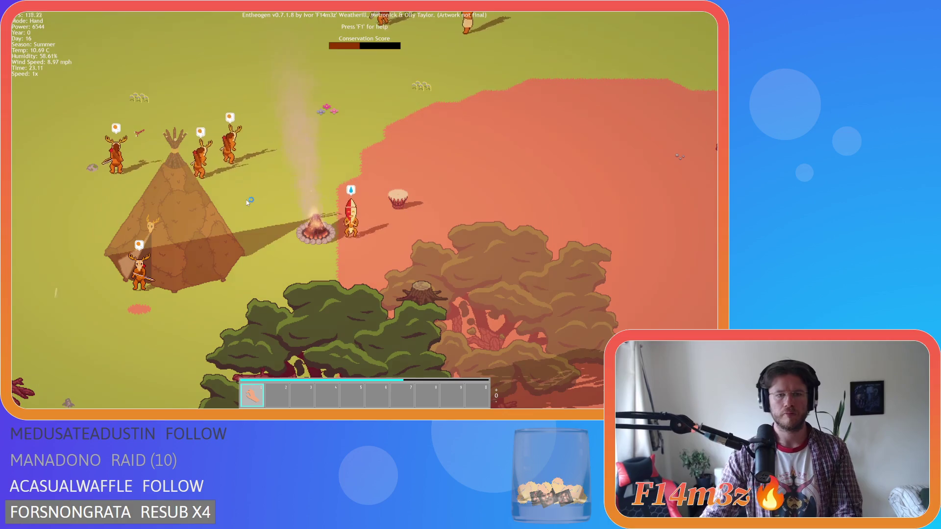
{"action": "scroll", "coordinate": [246, 200], "scroll_direction": "up", "scroll_amount": 2}
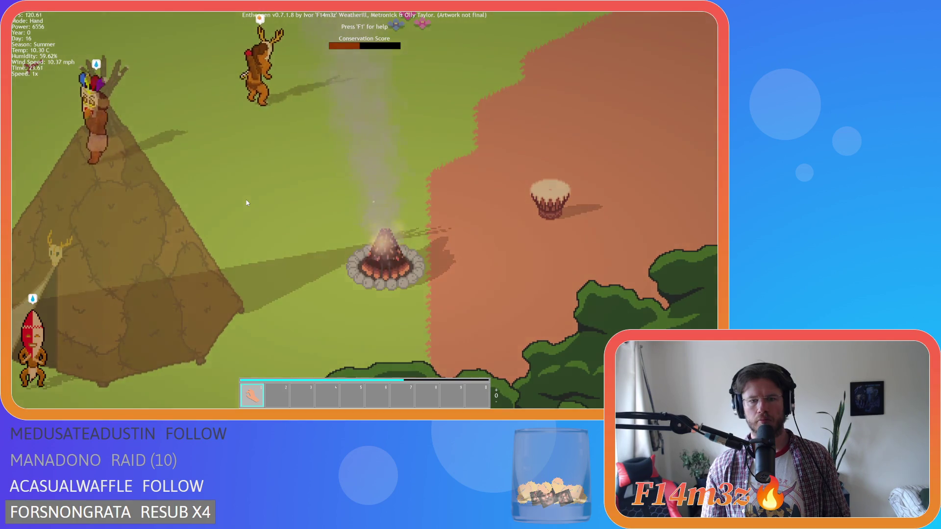
{"action": "key", "text": "d"}
{"action": "key", "text": "d"}
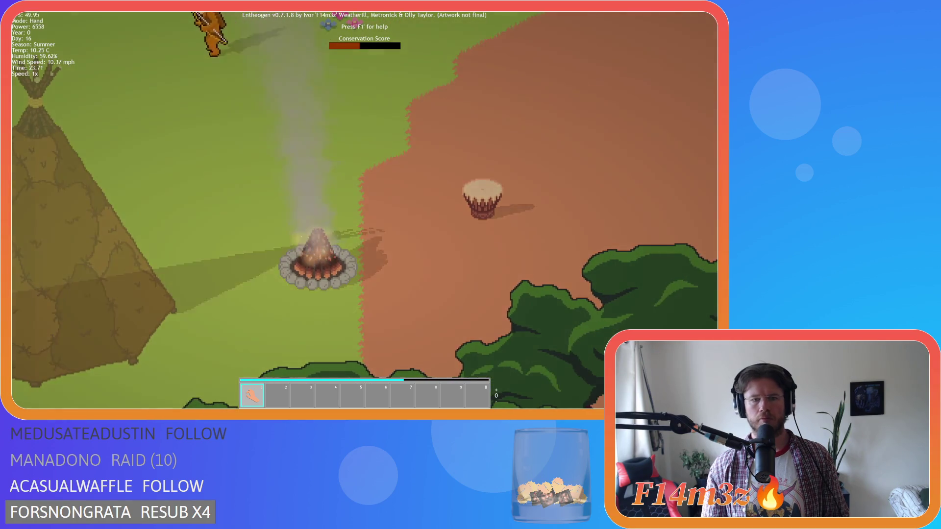
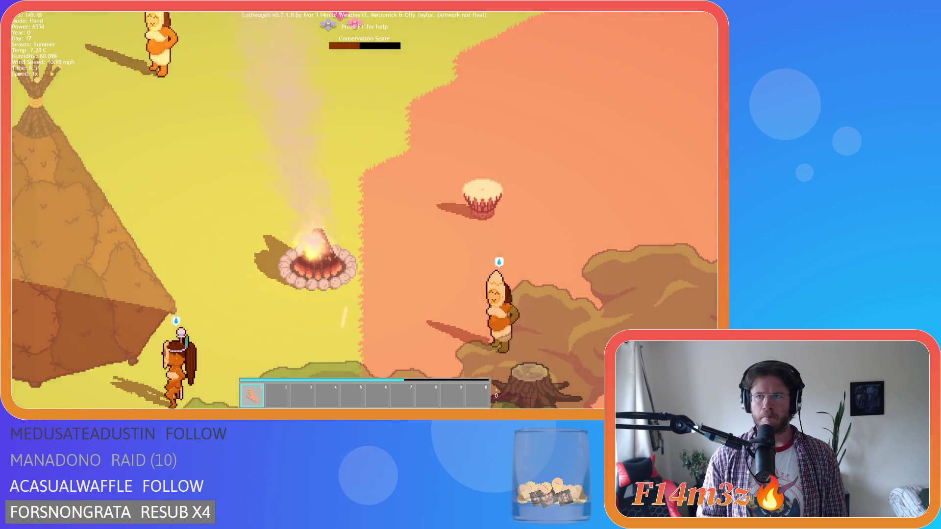
Step: Quit the running Entheogen test build, confirming the quit prompt with Y
{"action": "mouse_move", "coordinate": [672, 16]}
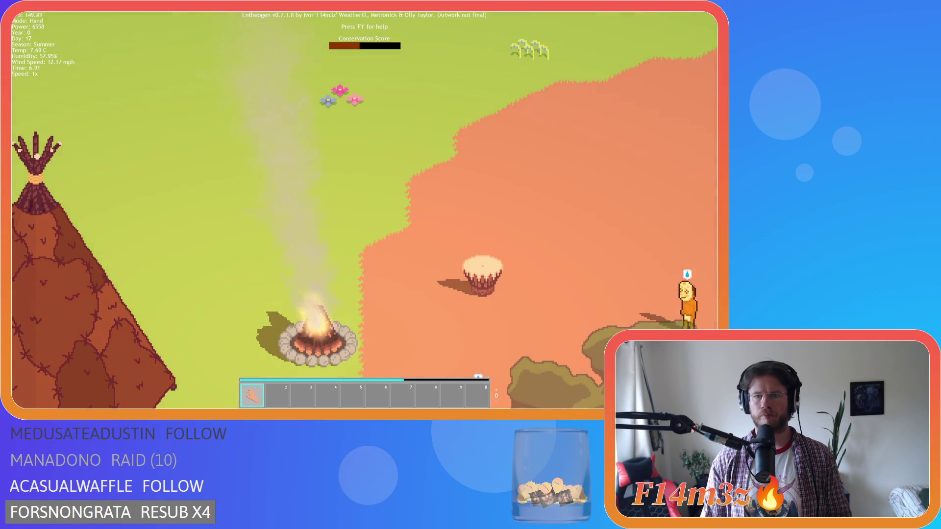
{"action": "key", "text": "Escape"}
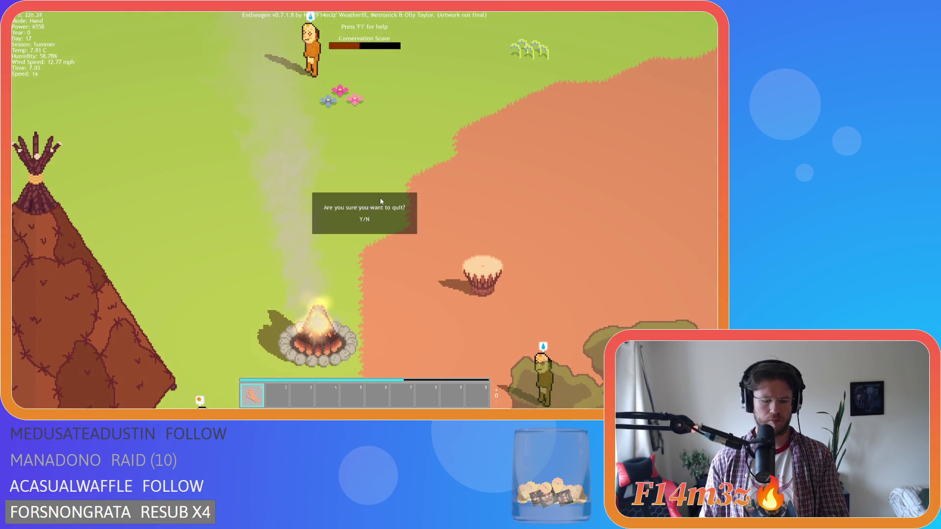
{"action": "key", "text": "y"}
Step: Put the caret on the pFire emitter line 170 in the sc_miracleFire script
{"action": "left_click", "coordinate": [301, 168]}
{"action": "left_click_drag", "start_coordinate": [207, 269], "coordinate": [292, 273]}
{"action": "scroll", "coordinate": [291, 271], "scroll_direction": "left", "scroll_amount": 5}
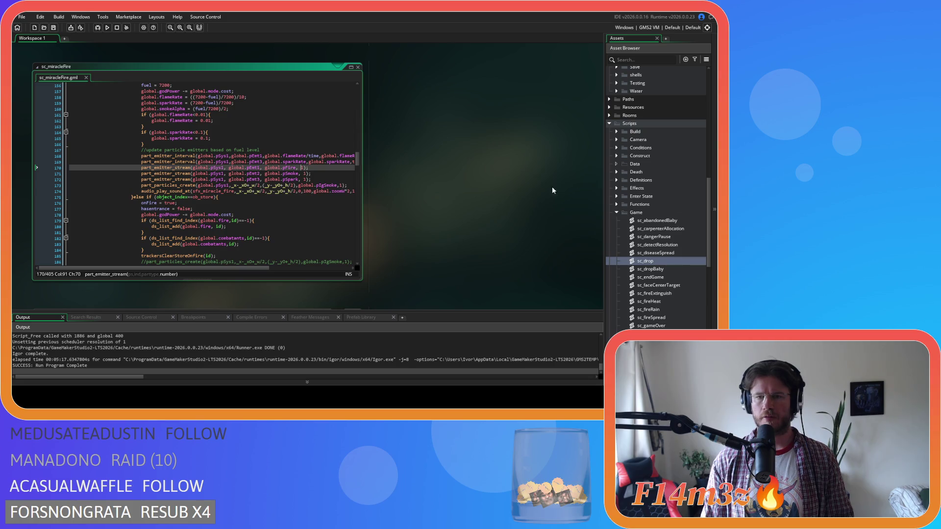
Step: In ob_campfire's Create event, edit the fire emitter region offset on line 42
{"action": "scroll", "coordinate": [552, 191], "scroll_direction": "up", "scroll_amount": 2}
{"action": "scroll", "coordinate": [672, 184], "scroll_direction": "up", "scroll_amount": 10}
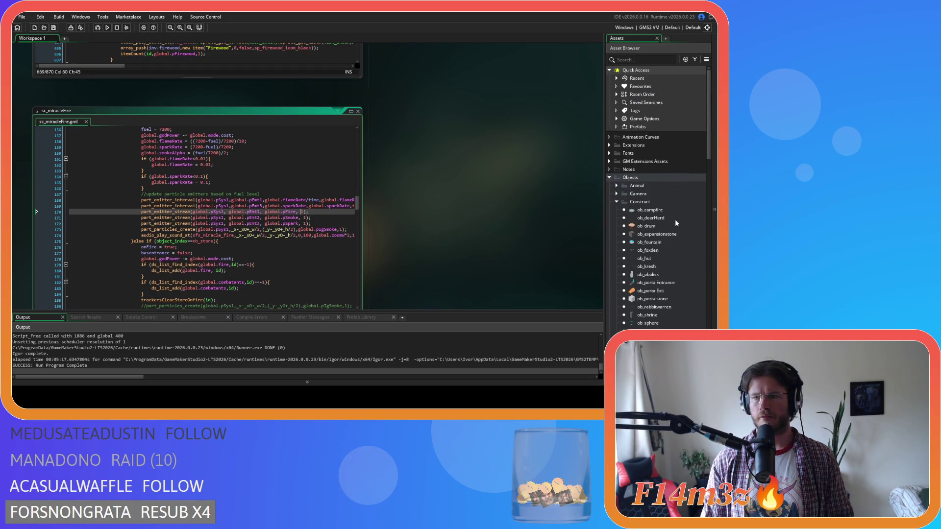
{"action": "double_click", "coordinate": [672, 210]}
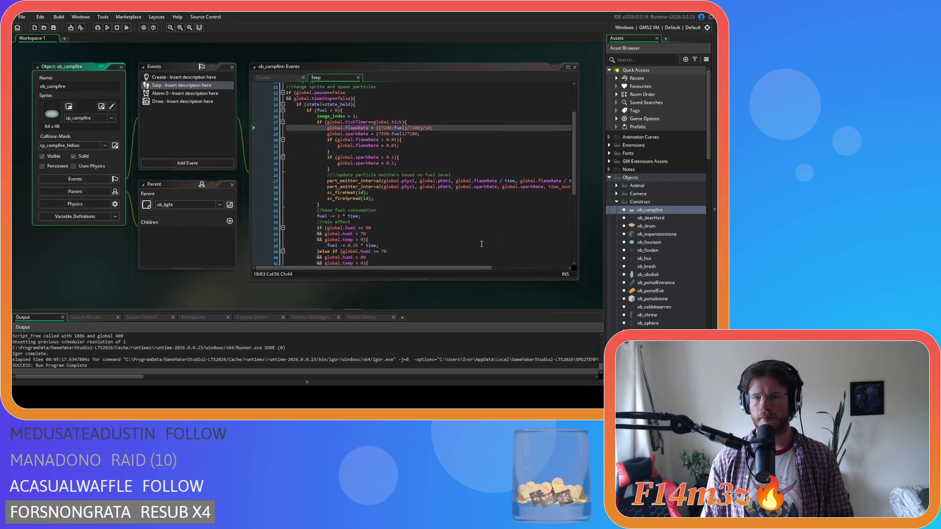
{"action": "left_click", "coordinate": [274, 78]}
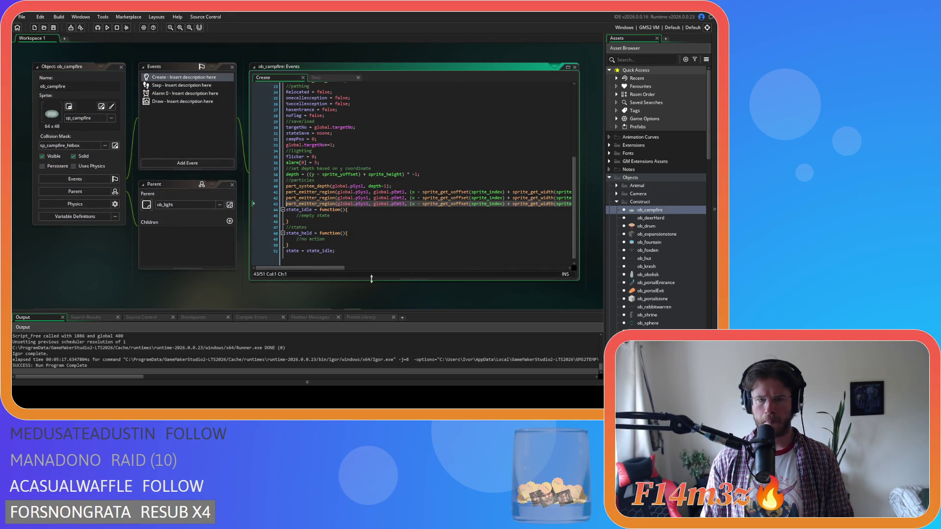
{"action": "left_click_drag", "start_coordinate": [332, 269], "coordinate": [541, 268]}
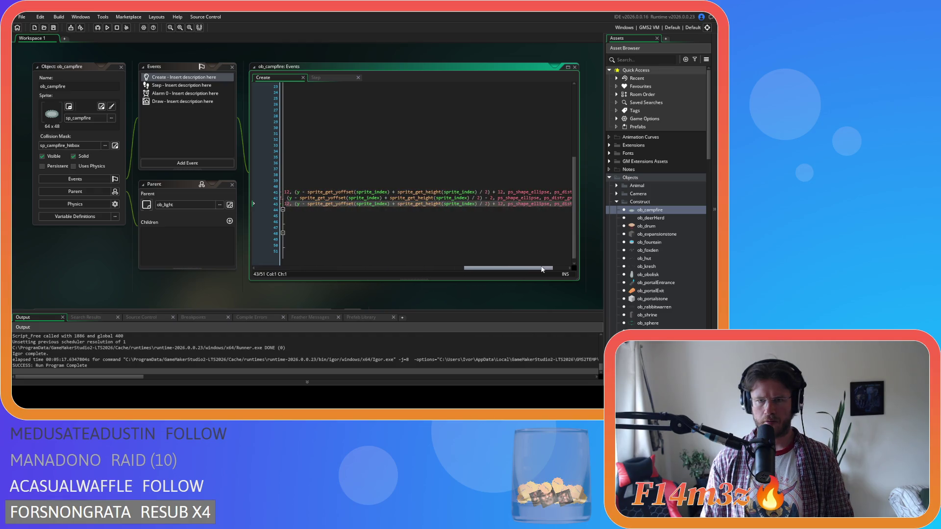
{"action": "left_click", "coordinate": [491, 198]}
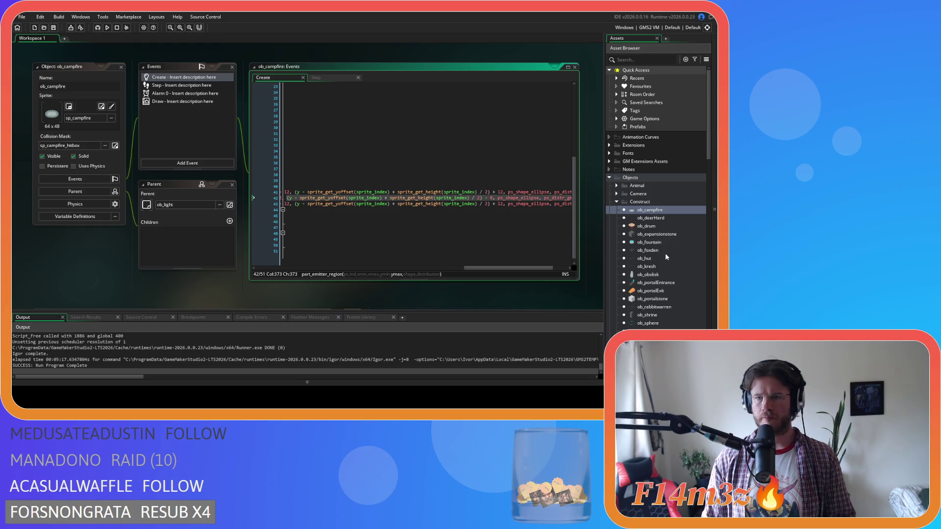
Step: Open the sc_drop script from the Asset Browser
{"action": "scroll", "coordinate": [665, 253], "scroll_direction": "down", "scroll_amount": 5}
{"action": "scroll", "coordinate": [643, 288], "scroll_direction": "down", "scroll_amount": 8}
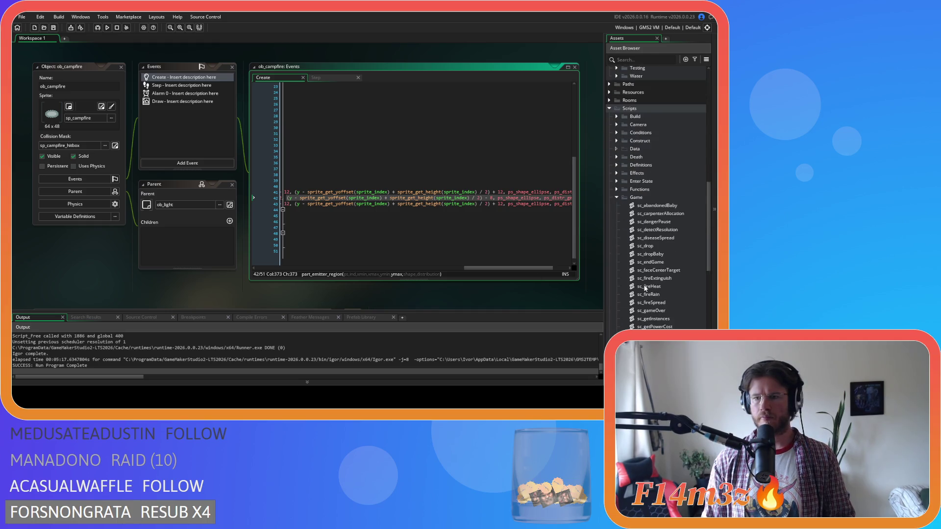
{"action": "double_click", "coordinate": [646, 246]}
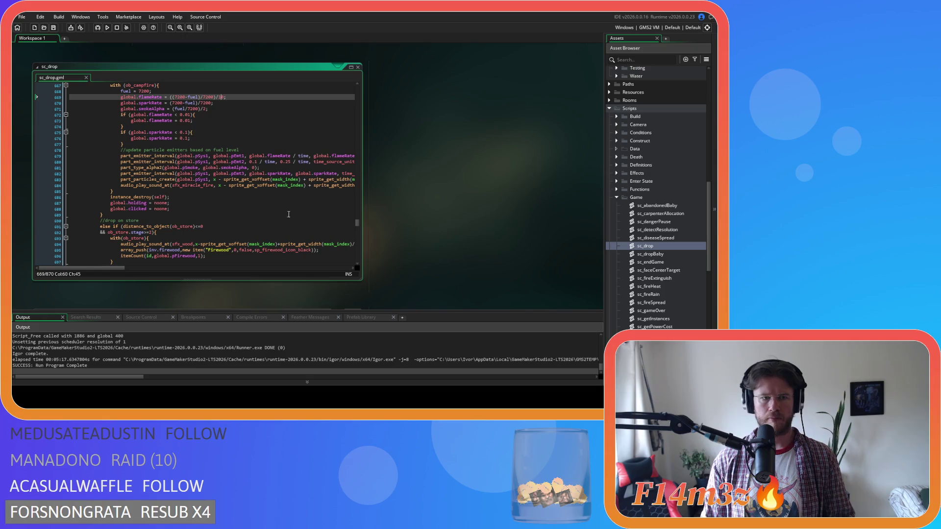
Step: Step through the ob_campfire occurrences in sc_drop to reach the campfire fuel block
{"action": "scroll", "coordinate": [242, 195], "scroll_direction": "up", "scroll_amount": 2}
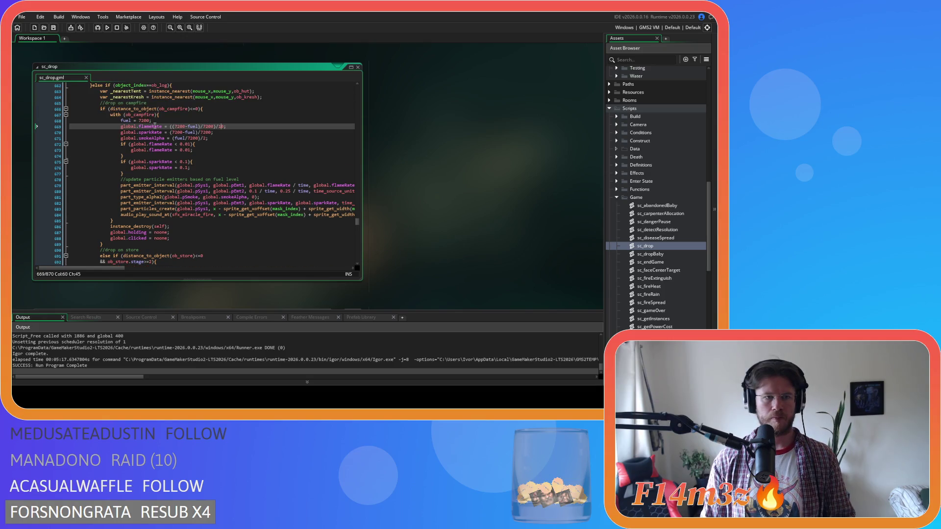
{"action": "type", "text": "10"}
{"action": "double_click", "coordinate": [148, 116]}
{"action": "left_click", "coordinate": [348, 96]}
{"action": "left_click", "coordinate": [347, 95]}
{"action": "left_click", "coordinate": [350, 88]}
{"action": "scroll", "coordinate": [251, 209], "scroll_direction": "down", "scroll_amount": 10}
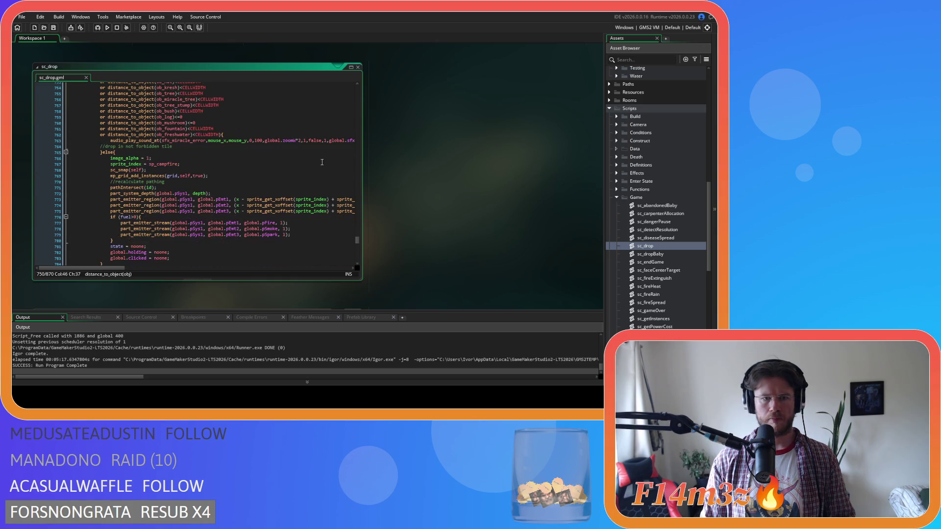
{"action": "left_click_drag", "start_coordinate": [122, 267], "coordinate": [328, 249]}
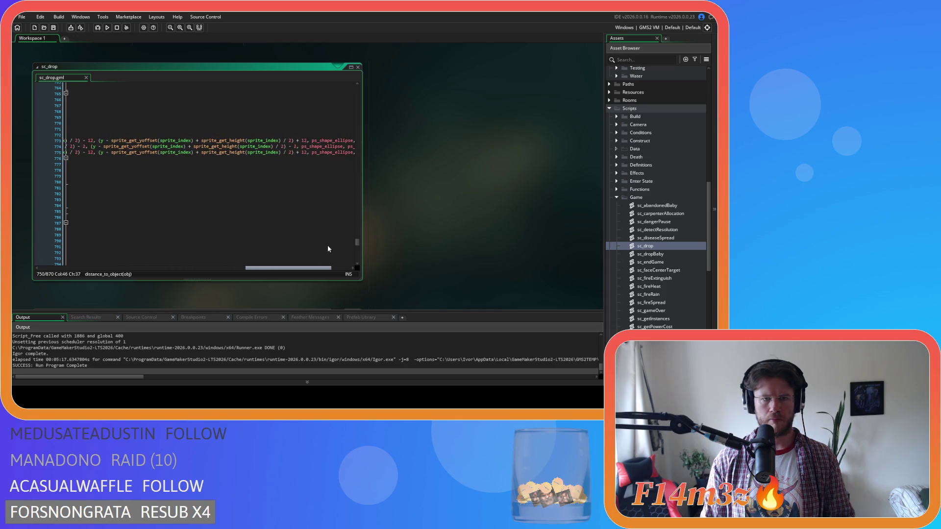
Step: Change the middle fire emitter region's x offset on line 774 from - 2 to - 8
{"action": "left_click", "coordinate": [296, 146]}
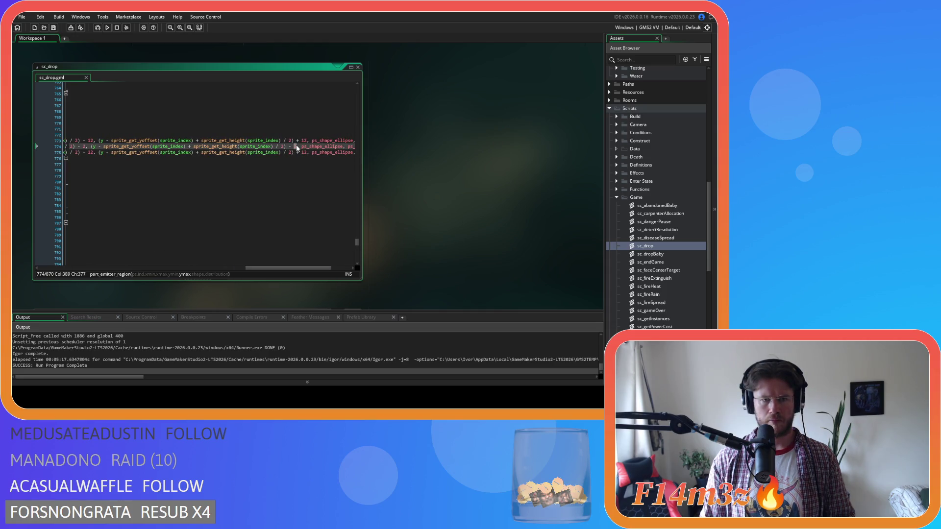
{"action": "mouse_move", "coordinate": [327, 152]}
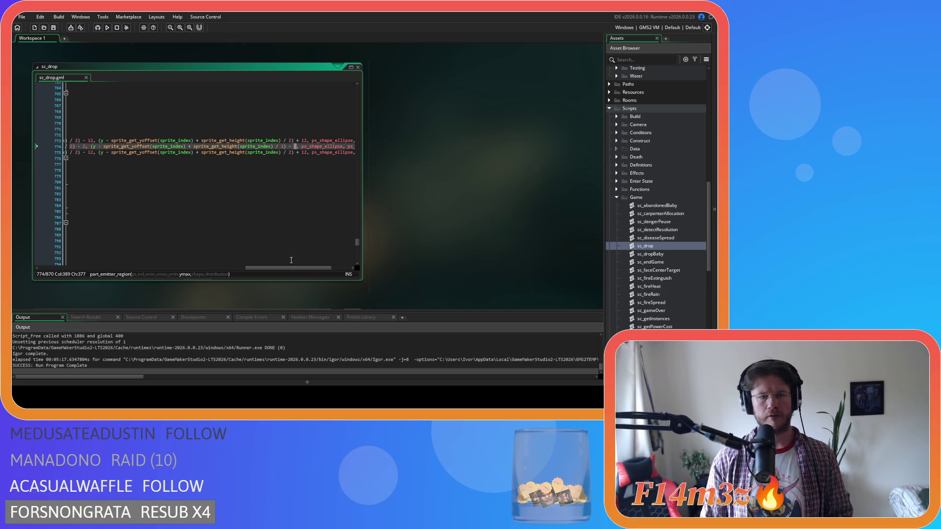
{"action": "left_click_drag", "start_coordinate": [286, 266], "coordinate": [277, 268]}
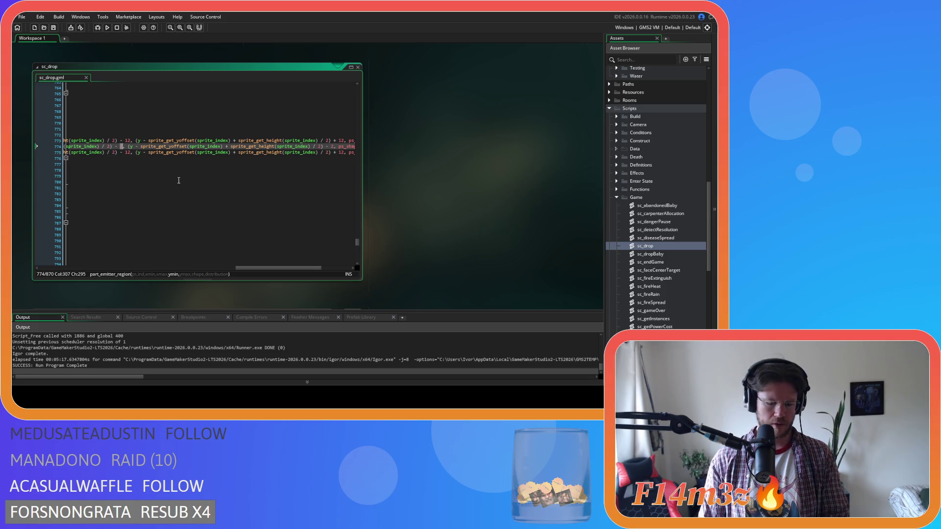
{"action": "scroll", "coordinate": [672, 173], "scroll_direction": "up", "scroll_amount": 10}
{"action": "left_click", "coordinate": [663, 180]}
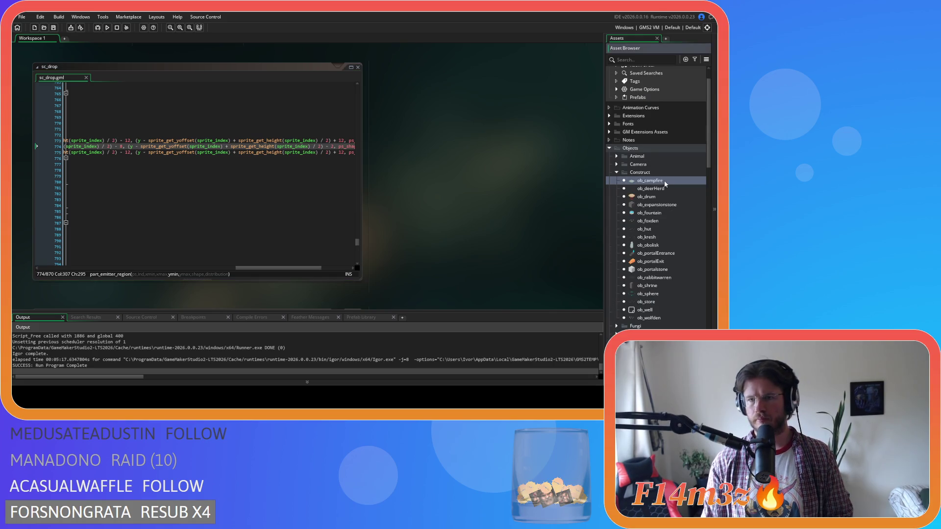
Step: Reopen ob_campfire and tweak the emitter region offsets on line 42 of its Create event
{"action": "double_click", "coordinate": [663, 180]}
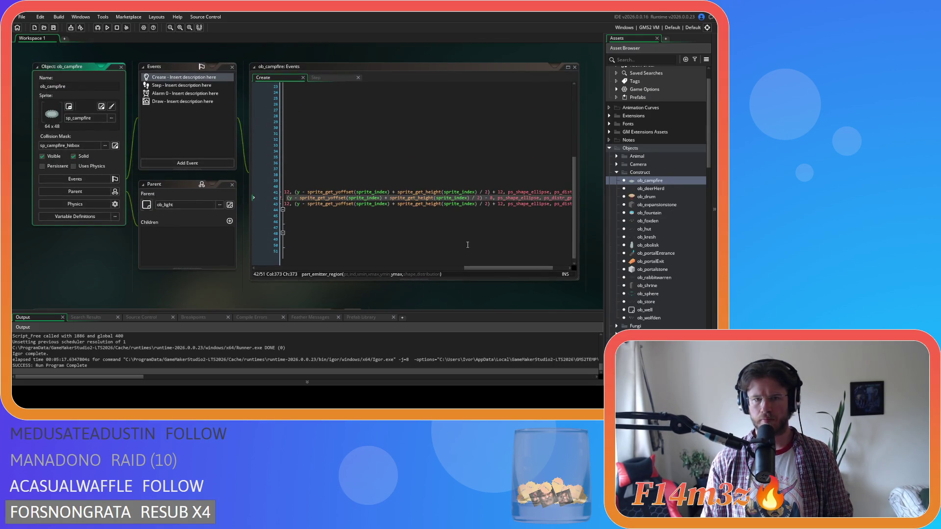
{"action": "left_click", "coordinate": [500, 198]}
{"action": "scroll", "coordinate": [497, 261], "scroll_direction": "left", "scroll_amount": 2}
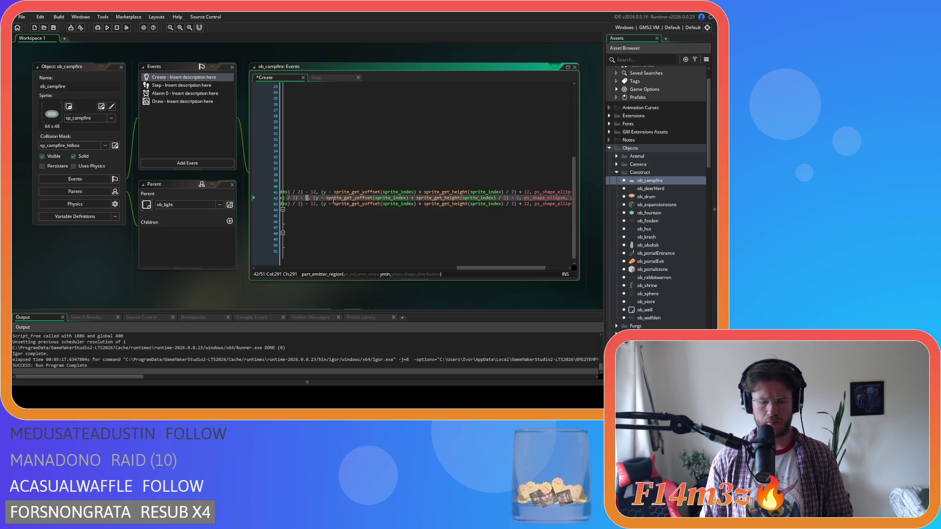
{"action": "left_click", "coordinate": [72, 270]}
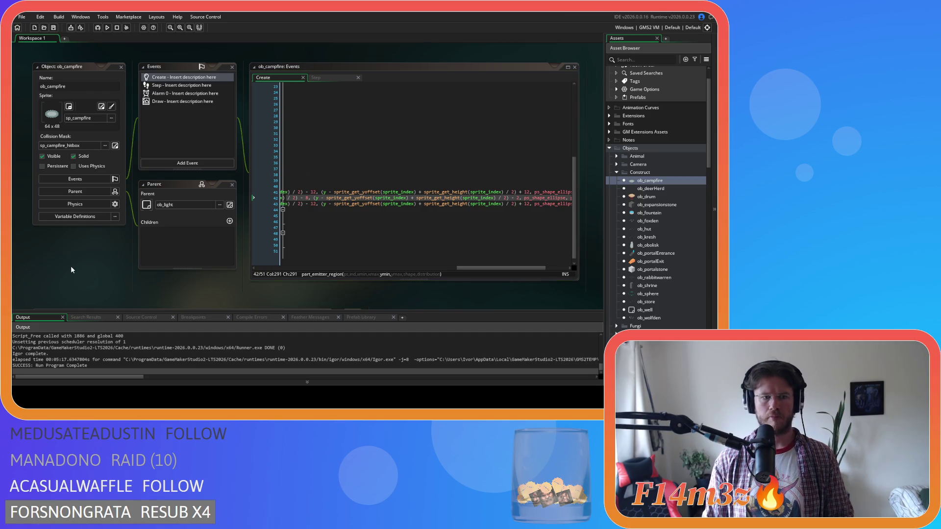
Step: Close all editors, collapse the Construct, Objects and Scripts folders, and run the game with F5
{"action": "left_click", "coordinate": [143, 323]}
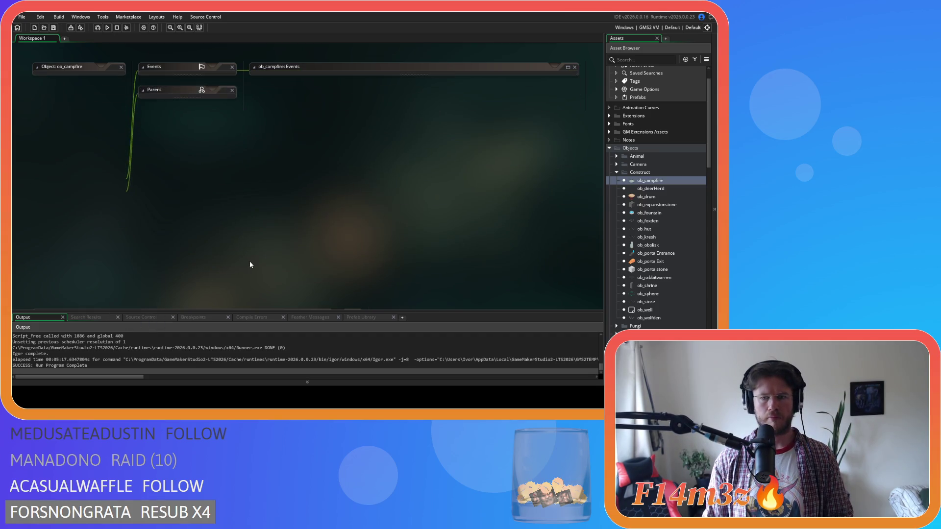
{"action": "left_click", "coordinate": [616, 173]}
{"action": "left_click", "coordinate": [609, 148]}
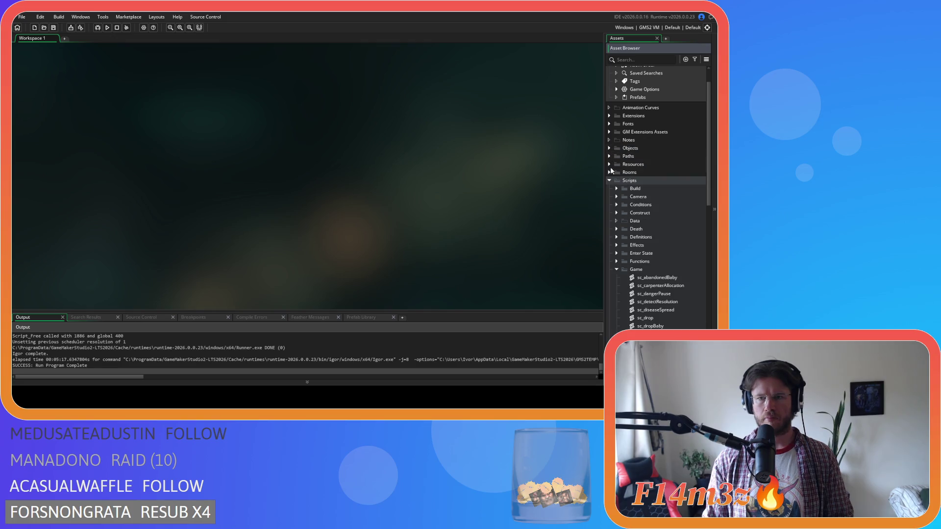
{"action": "left_click", "coordinate": [609, 182]}
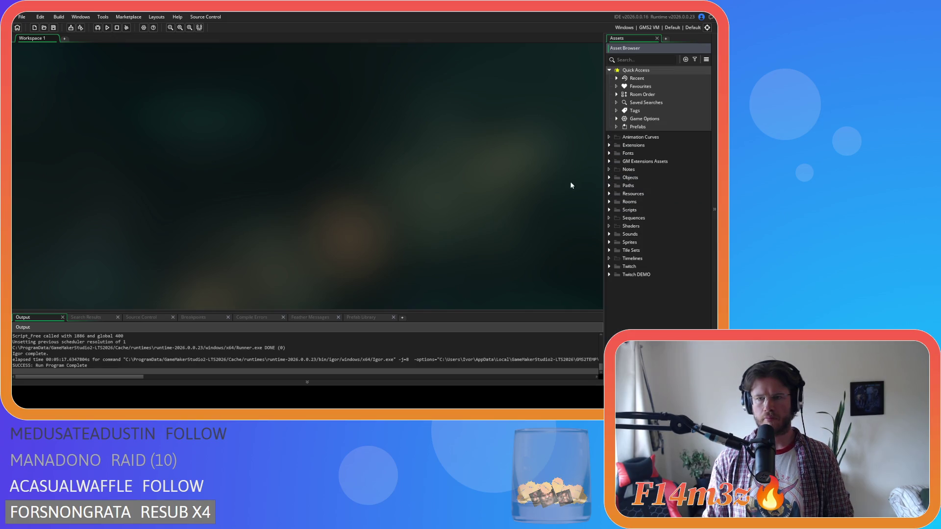
{"action": "key", "text": "F5"}
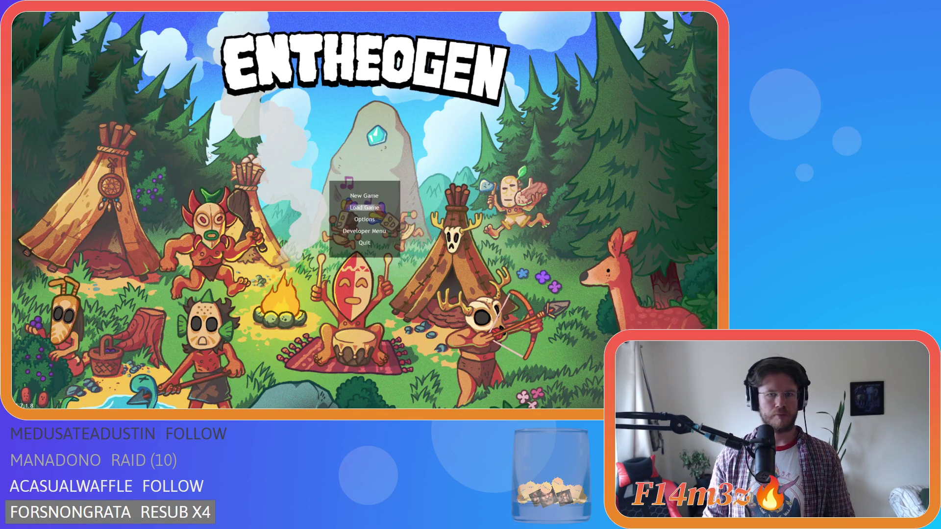
Step: Load the saved game, walk the character up and right, and pan across the camp
{"action": "key", "text": "Return"}
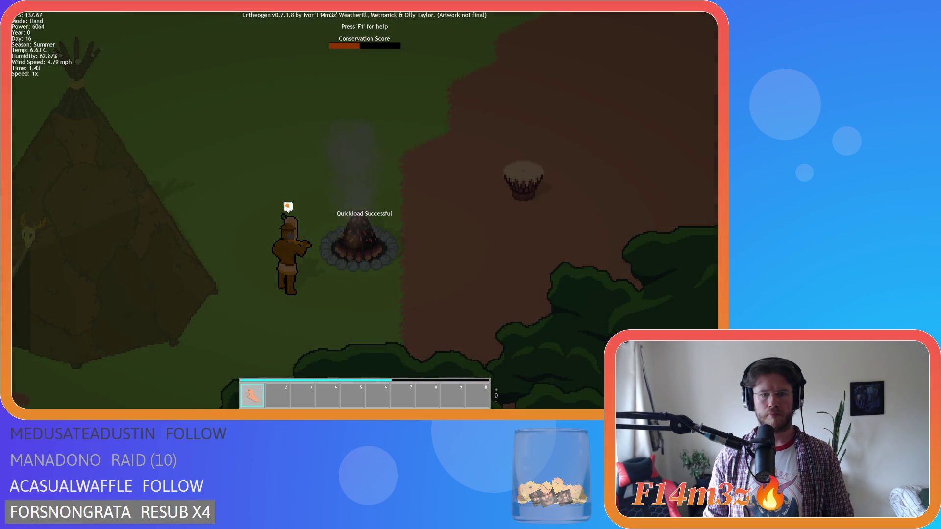
{"action": "key", "text": "w"}
{"action": "key", "text": "d"}
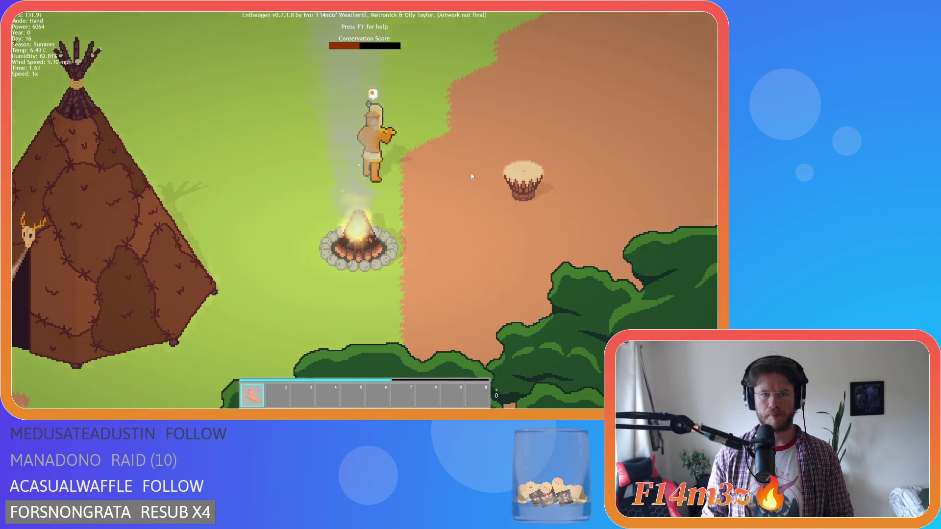
{"action": "key", "text": "w"}
{"action": "key", "text": "d"}
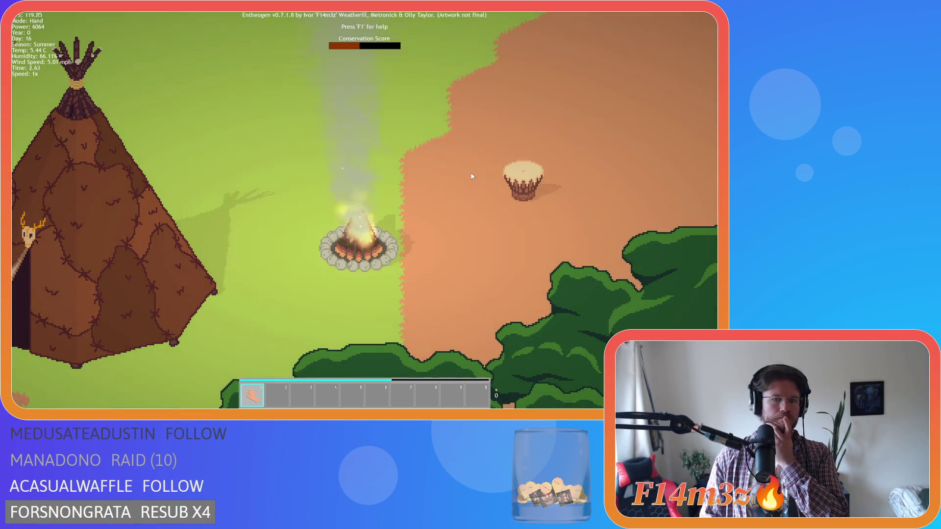
{"action": "scroll", "coordinate": [471, 177], "scroll_direction": "down", "scroll_amount": 2}
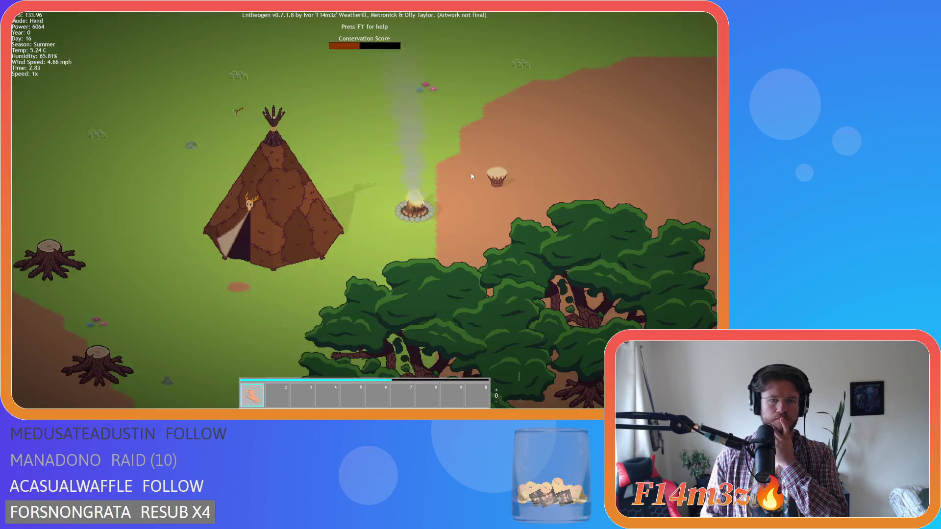
{"action": "scroll", "coordinate": [474, 124], "scroll_direction": "down", "scroll_amount": 3}
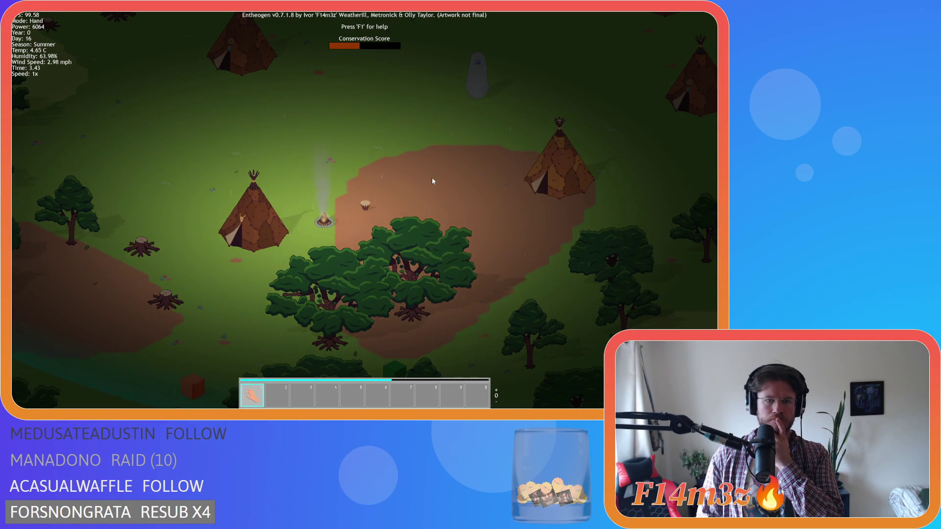
{"action": "scroll", "coordinate": [432, 181], "scroll_direction": "up", "scroll_amount": 5}
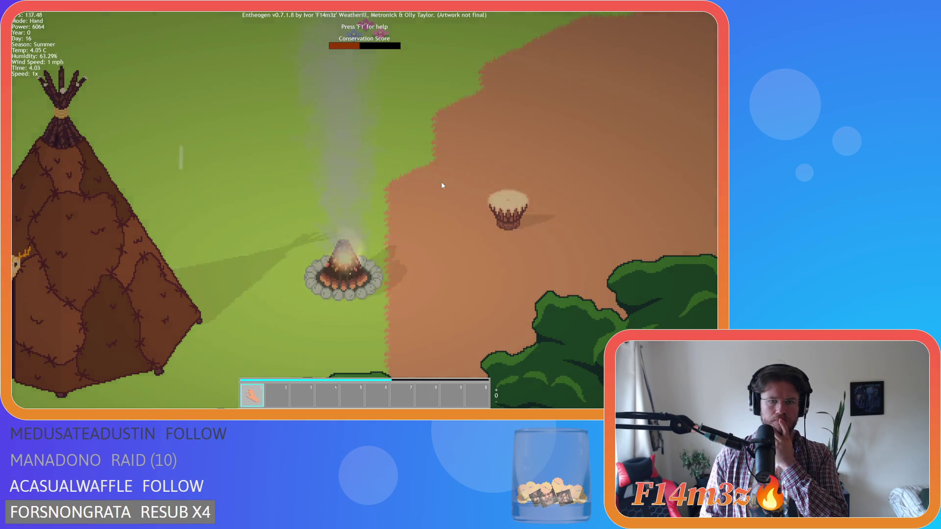
{"action": "mouse_move", "coordinate": [443, 185]}
{"action": "left_mouse_down"}
{"action": "mouse_move", "coordinate": [489, 161]}
{"action": "mouse_move", "coordinate": [492, 147]}
{"action": "left_mouse_up"}
Step: Open the Camp overview, move it top-left, and select Campfire to see its fuel and preview
{"action": "key", "text": "c"}
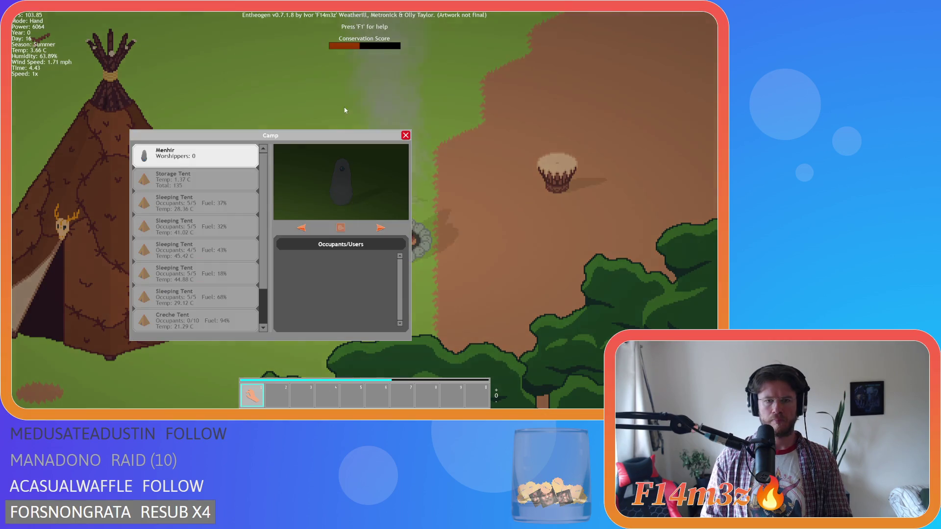
{"action": "mouse_move", "coordinate": [300, 137]}
{"action": "left_mouse_down"}
{"action": "mouse_move", "coordinate": [207, 74]}
{"action": "mouse_move", "coordinate": [183, 20]}
{"action": "left_mouse_up"}
{"action": "scroll", "coordinate": [127, 135], "scroll_direction": "down", "scroll_amount": 2}
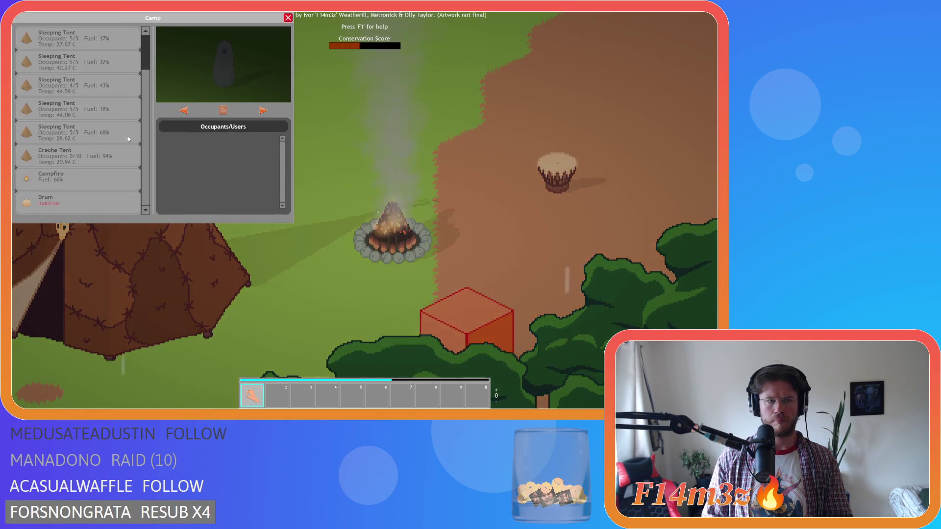
{"action": "left_click", "coordinate": [64, 178]}
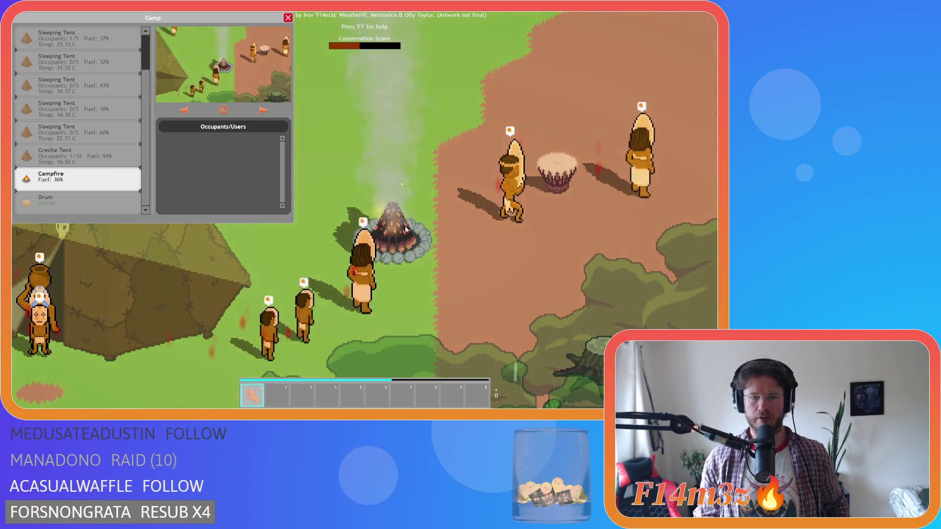
{"action": "scroll", "coordinate": [410, 254], "scroll_direction": "down", "scroll_amount": 3}
{"action": "scroll", "coordinate": [411, 254], "scroll_direction": "down", "scroll_amount": 2}
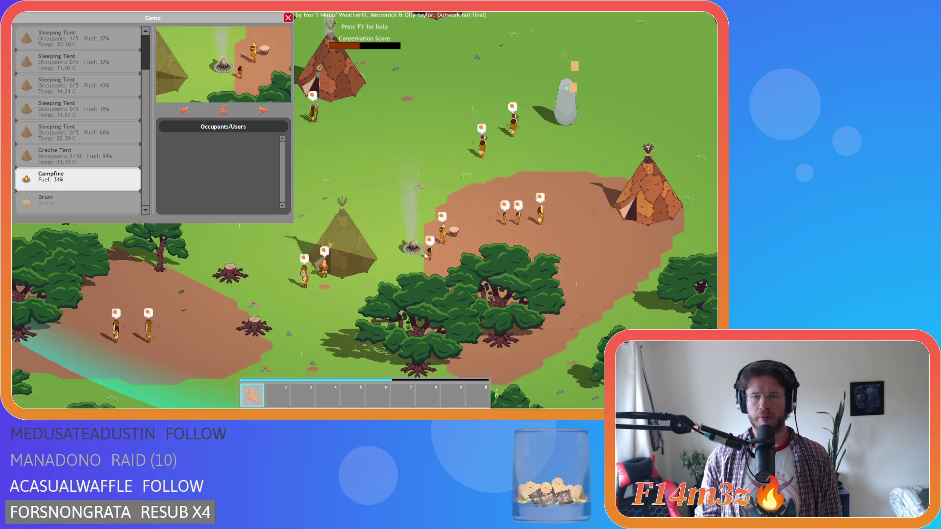
Step: Close the Camp overview and zoom in and out on the new standing stone among the tents
{"action": "left_click", "coordinate": [288, 18]}
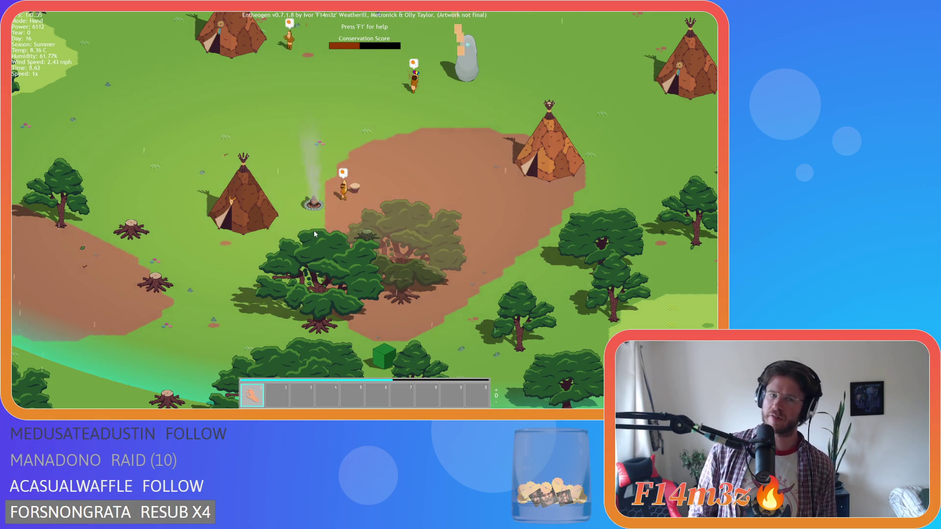
{"action": "scroll", "coordinate": [317, 231], "scroll_direction": "up", "scroll_amount": 3}
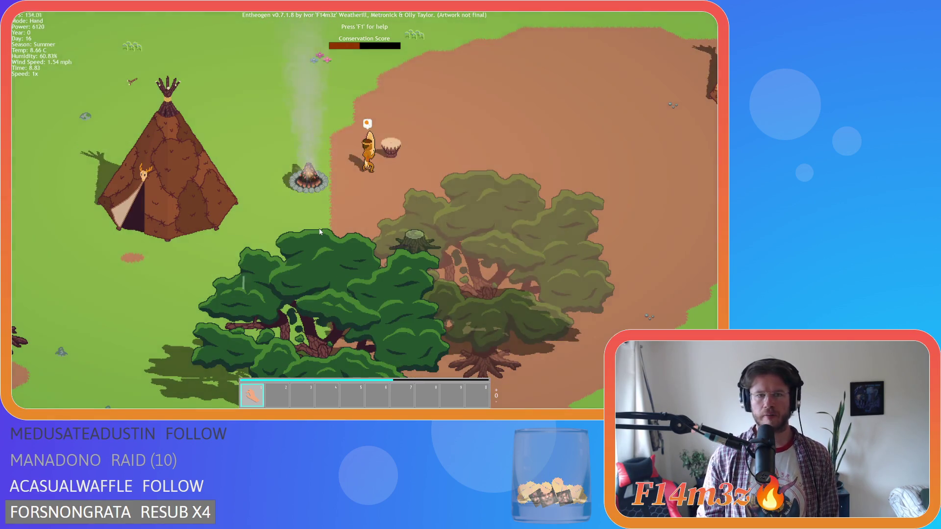
{"action": "scroll", "coordinate": [319, 232], "scroll_direction": "down", "scroll_amount": 3}
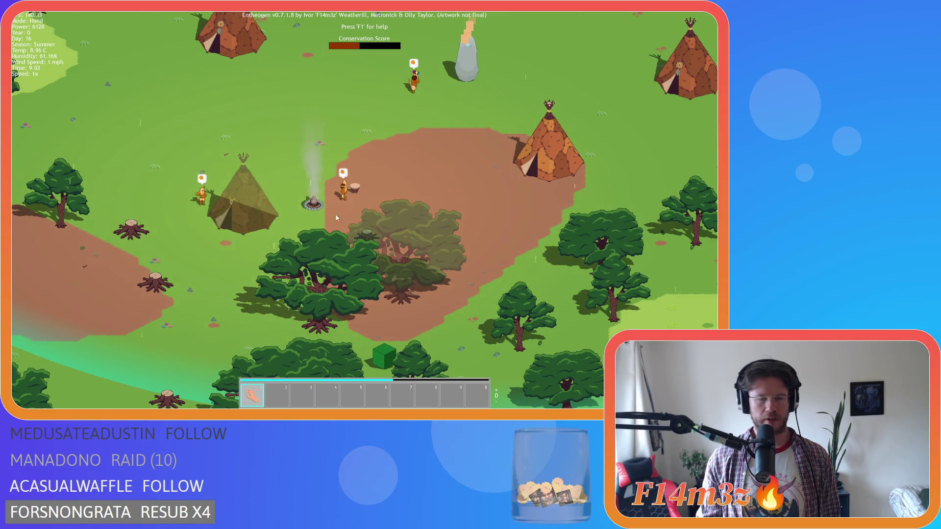
{"action": "scroll", "coordinate": [360, 191], "scroll_direction": "up", "scroll_amount": 6}
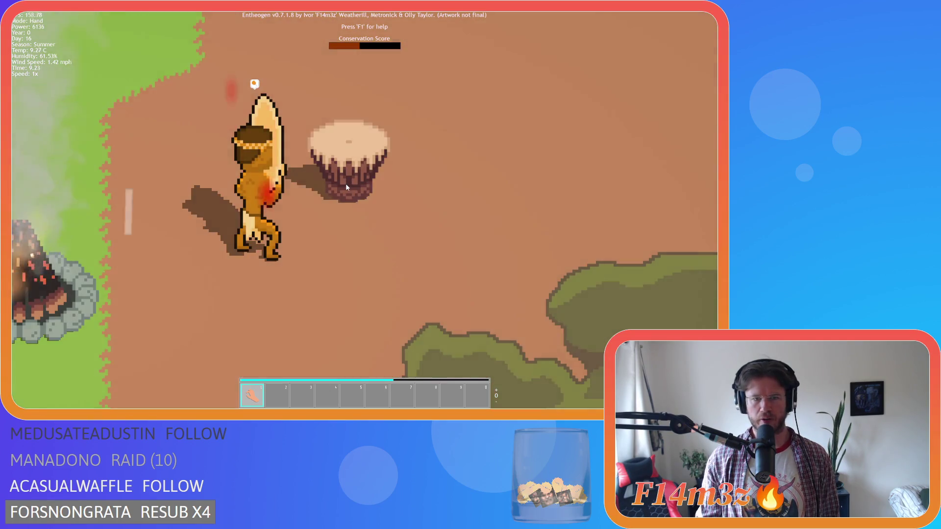
{"action": "scroll", "coordinate": [345, 184], "scroll_direction": "down", "scroll_amount": 6}
{"action": "scroll", "coordinate": [310, 207], "scroll_direction": "up", "scroll_amount": 7}
{"action": "scroll", "coordinate": [309, 206], "scroll_direction": "down", "scroll_amount": 6}
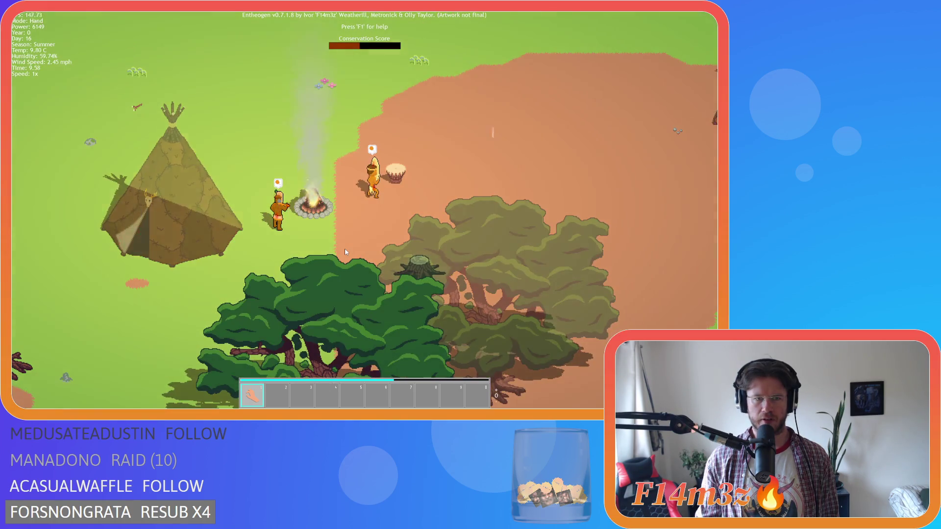
{"action": "scroll", "coordinate": [345, 249], "scroll_direction": "down", "scroll_amount": 5}
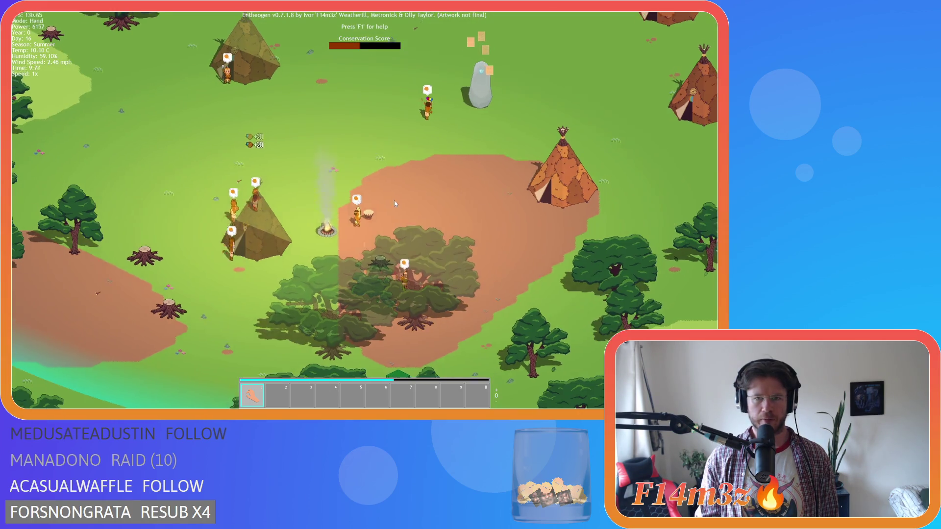
{"action": "scroll", "coordinate": [395, 203], "scroll_direction": "down", "scroll_amount": 2}
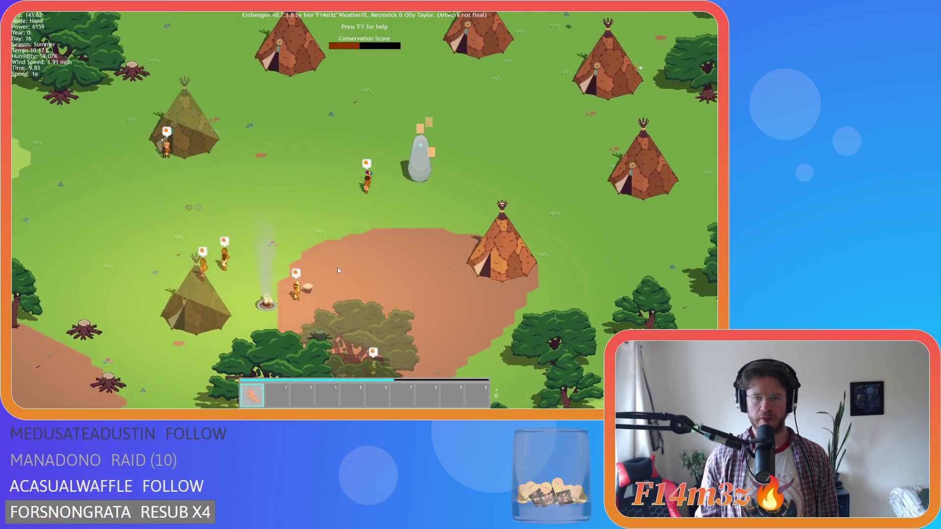
{"action": "scroll", "coordinate": [441, 159], "scroll_direction": "up", "scroll_amount": 8}
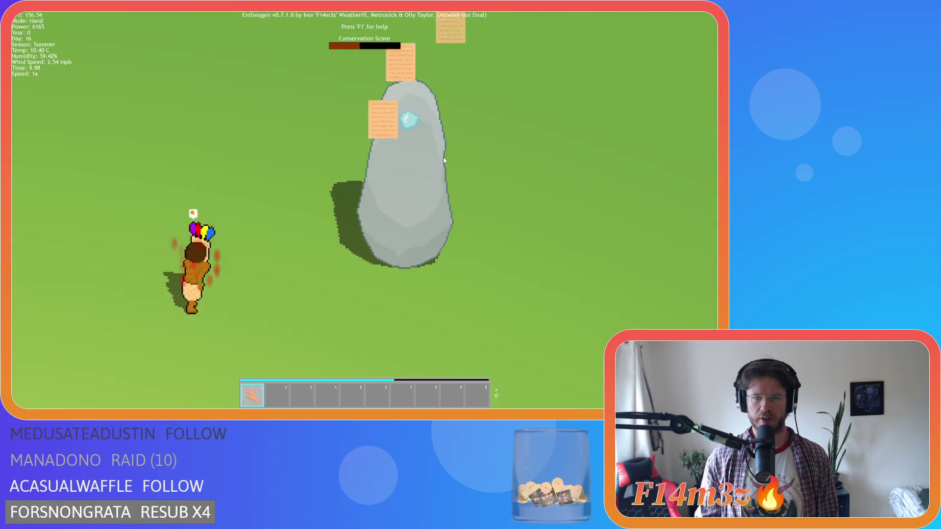
{"action": "scroll", "coordinate": [456, 167], "scroll_direction": "down", "scroll_amount": 6}
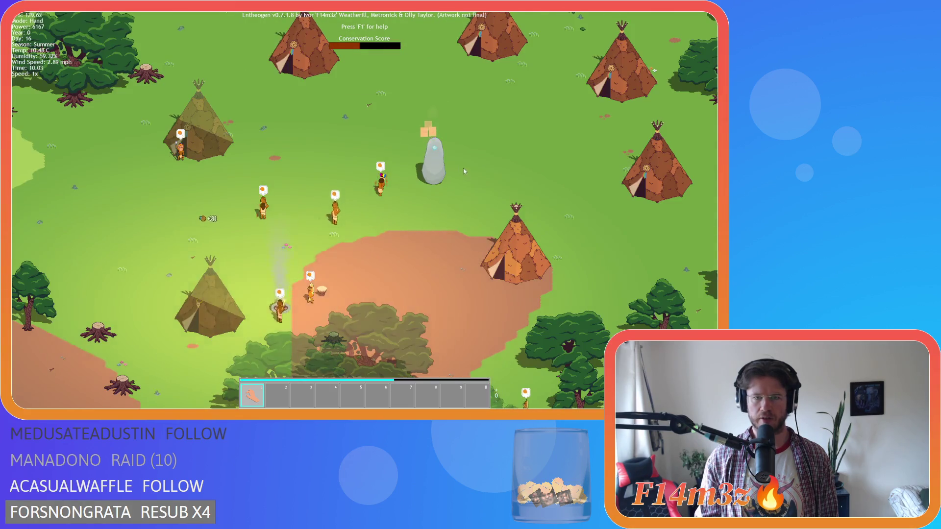
{"action": "scroll", "coordinate": [329, 172], "scroll_direction": "up", "scroll_amount": 7}
{"action": "scroll", "coordinate": [281, 180], "scroll_direction": "down", "scroll_amount": 6}
{"action": "scroll", "coordinate": [341, 170], "scroll_direction": "up", "scroll_amount": 7}
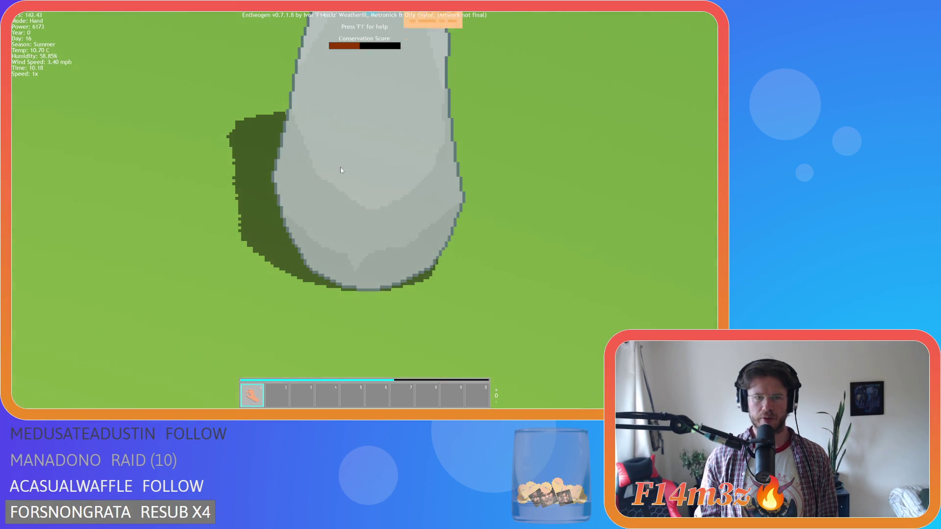
{"action": "scroll", "coordinate": [341, 170], "scroll_direction": "down", "scroll_amount": 6}
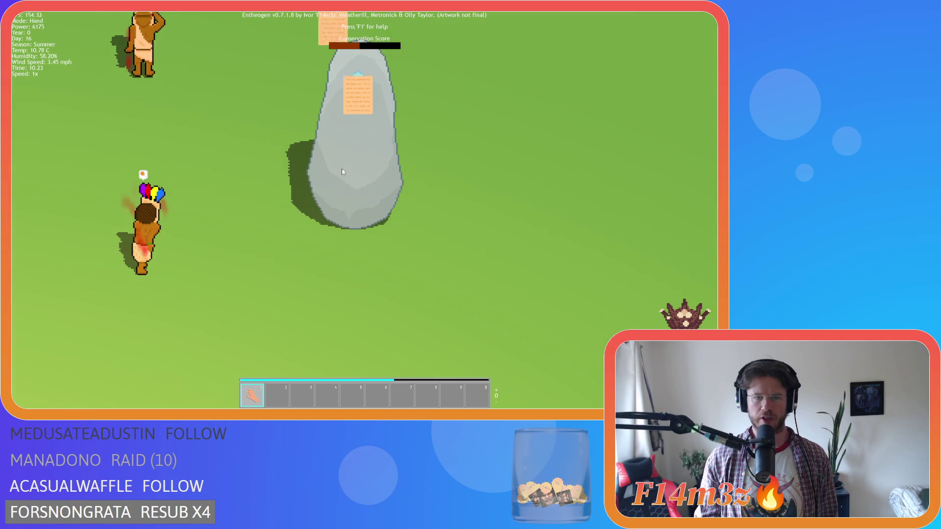
{"action": "scroll", "coordinate": [342, 171], "scroll_direction": "up", "scroll_amount": 6}
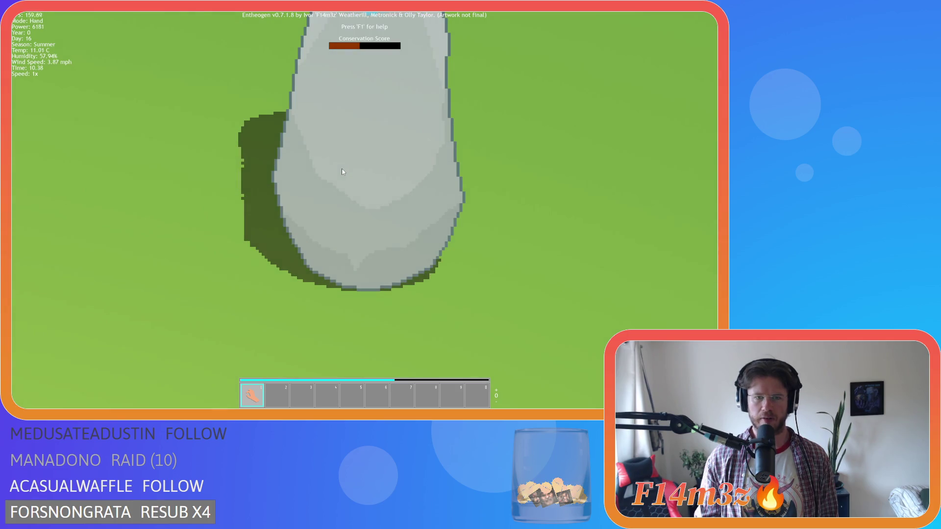
{"action": "scroll", "coordinate": [342, 172], "scroll_direction": "down", "scroll_amount": 6}
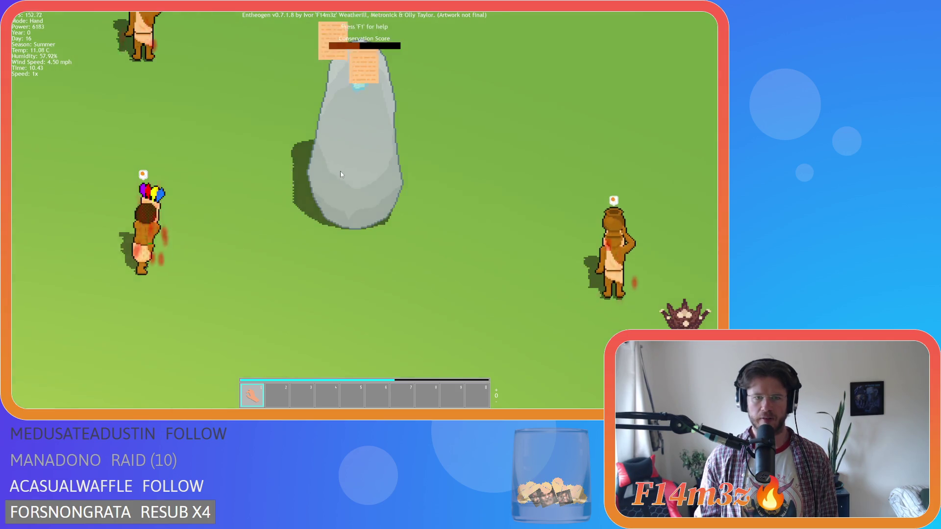
{"action": "scroll", "coordinate": [343, 172], "scroll_direction": "up", "scroll_amount": 6}
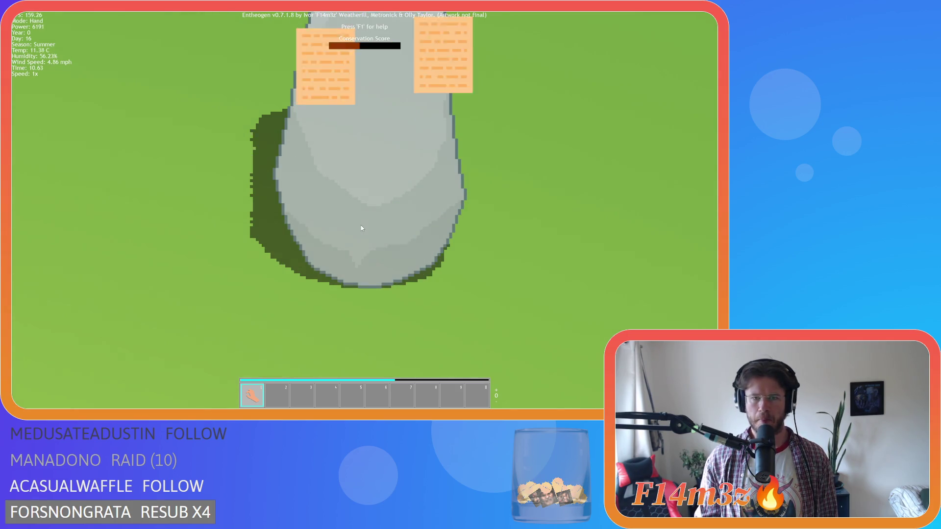
{"action": "scroll", "coordinate": [360, 225], "scroll_direction": "down", "scroll_amount": 6}
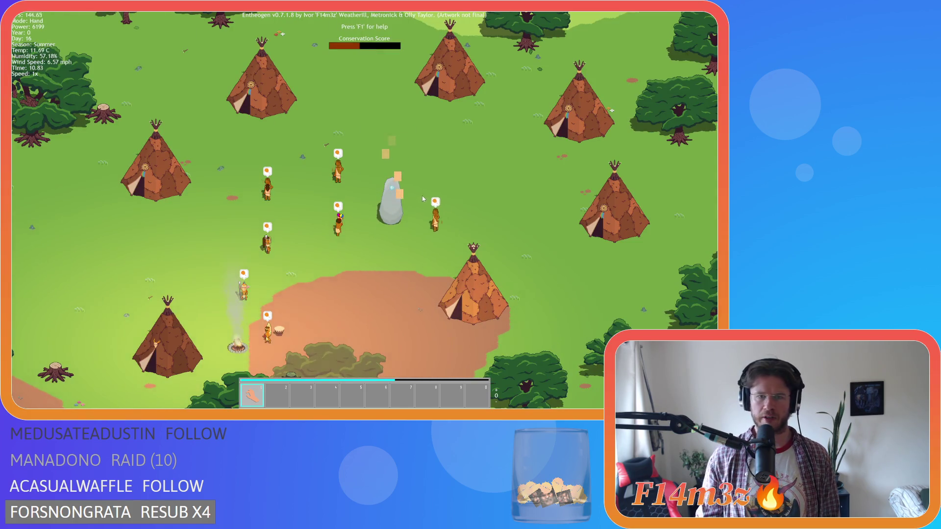
{"action": "scroll", "coordinate": [436, 184], "scroll_direction": "up", "scroll_amount": 2}
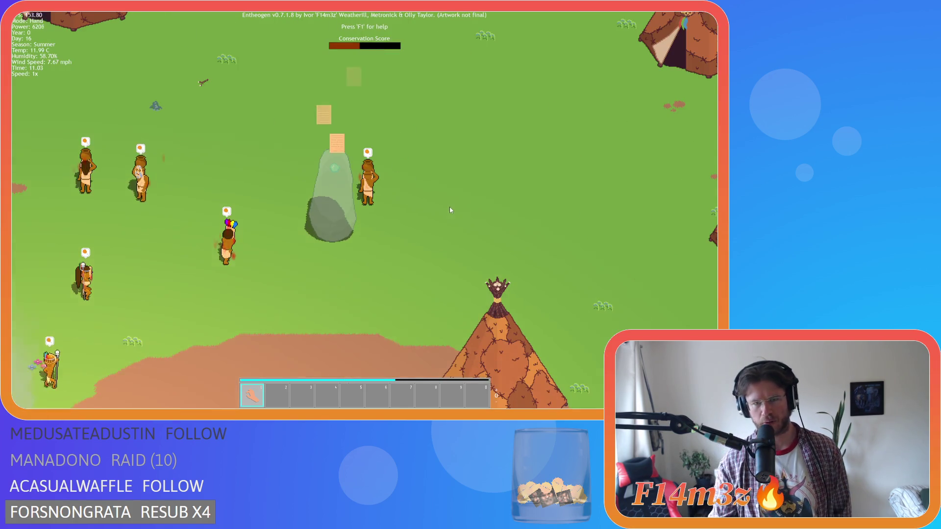
{"action": "scroll", "coordinate": [449, 206], "scroll_direction": "down", "scroll_amount": 5}
{"action": "scroll", "coordinate": [419, 190], "scroll_direction": "up", "scroll_amount": 4}
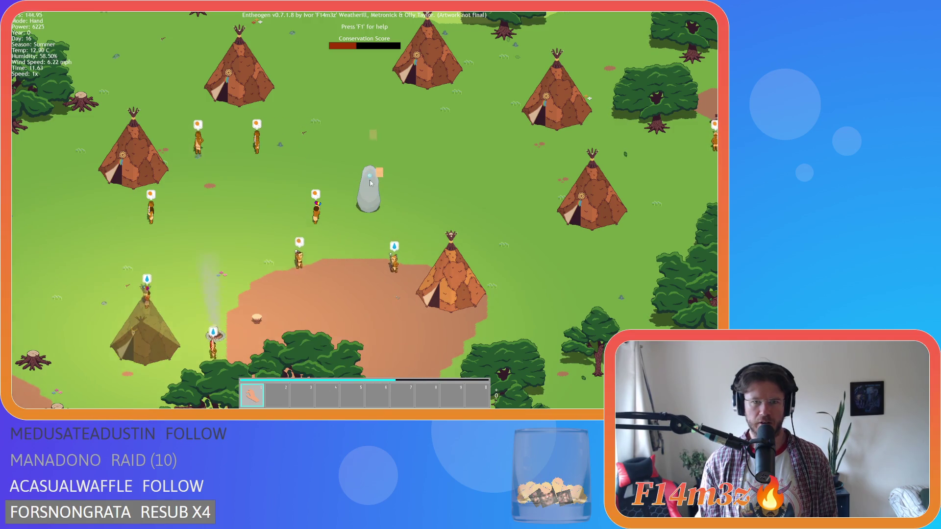
{"action": "scroll", "coordinate": [370, 185], "scroll_direction": "up", "scroll_amount": 2}
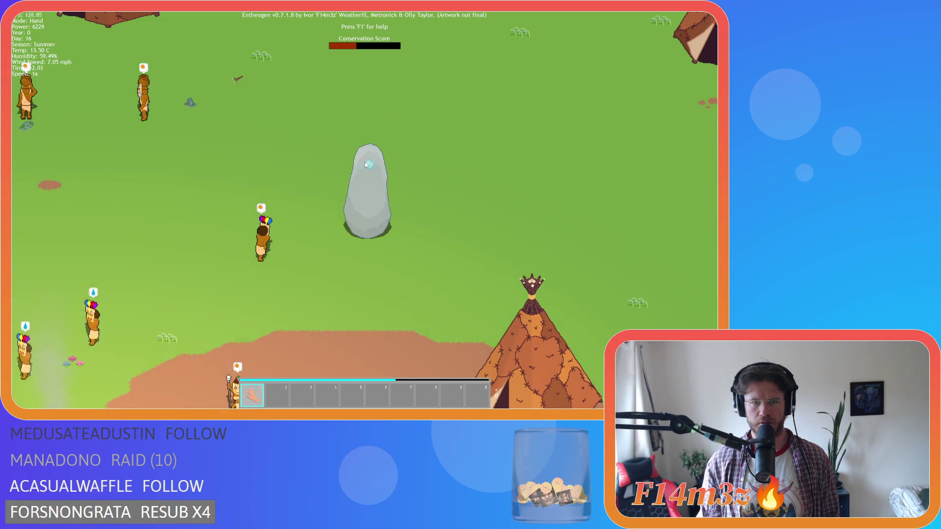
{"action": "scroll", "coordinate": [382, 174], "scroll_direction": "down", "scroll_amount": 2}
{"action": "scroll", "coordinate": [375, 171], "scroll_direction": "up", "scroll_amount": 5}
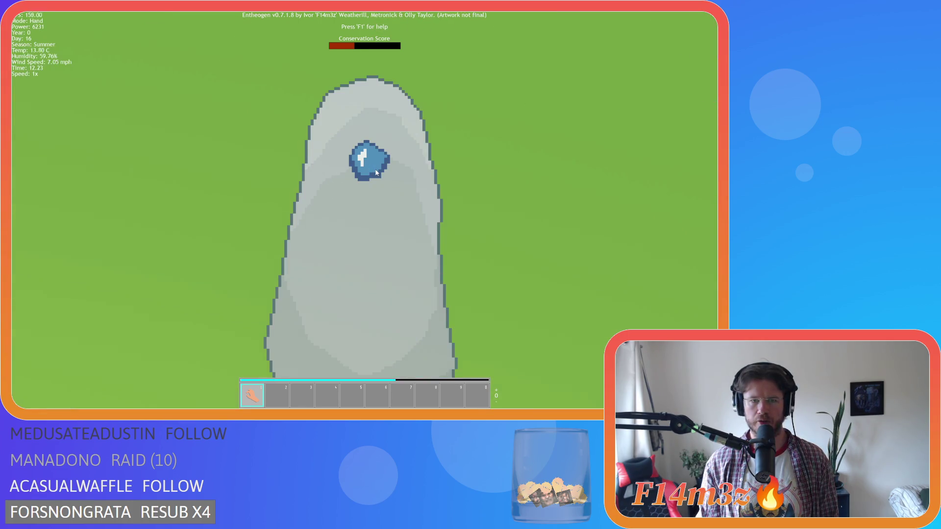
{"action": "scroll", "coordinate": [375, 173], "scroll_direction": "down", "scroll_amount": 4}
{"action": "scroll", "coordinate": [377, 169], "scroll_direction": "up", "scroll_amount": 4}
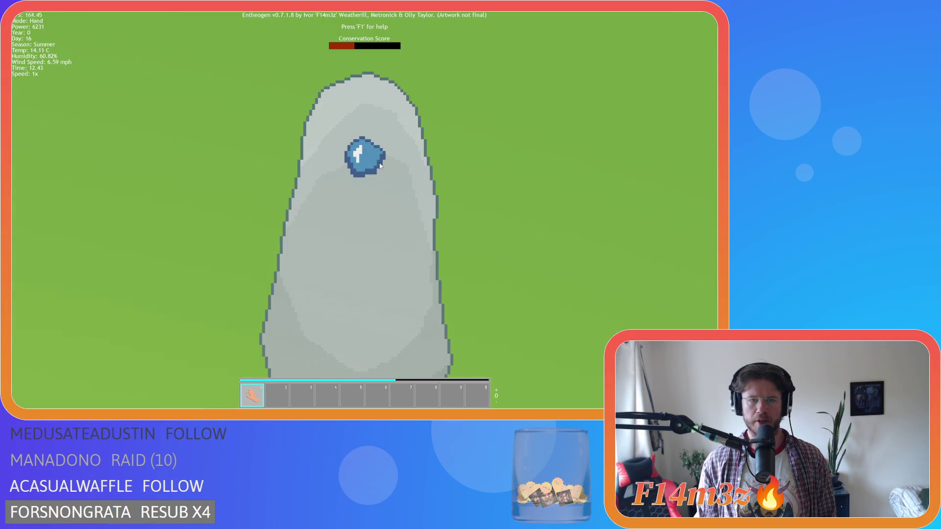
{"action": "scroll", "coordinate": [380, 166], "scroll_direction": "down", "scroll_amount": 3}
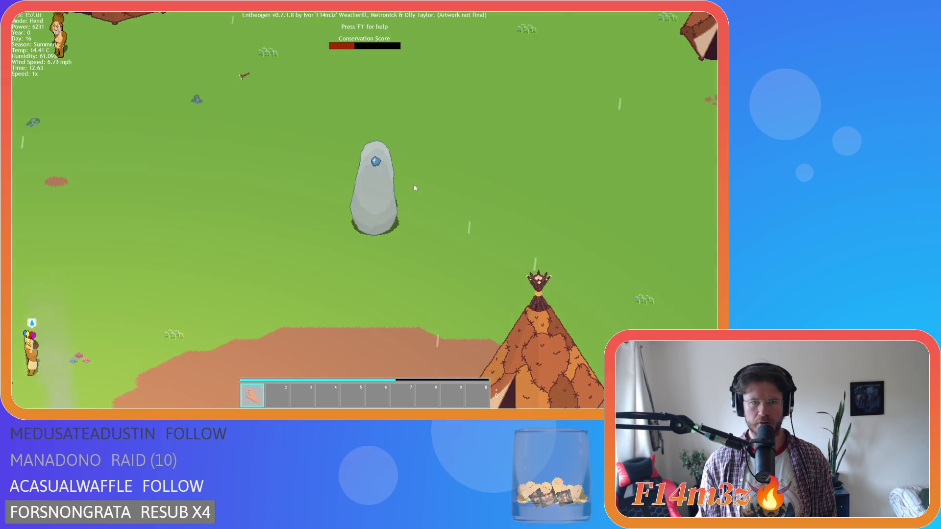
{"action": "scroll", "coordinate": [365, 162], "scroll_direction": "up", "scroll_amount": 4}
{"action": "scroll", "coordinate": [366, 161], "scroll_direction": "down", "scroll_amount": 4}
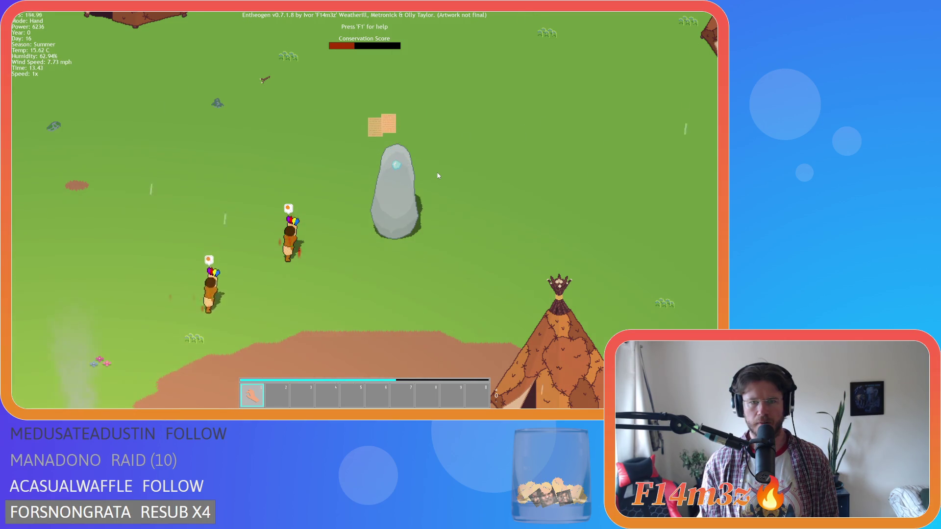
{"action": "scroll", "coordinate": [439, 175], "scroll_direction": "down", "scroll_amount": 5}
{"action": "scroll", "coordinate": [440, 176], "scroll_direction": "up", "scroll_amount": 3}
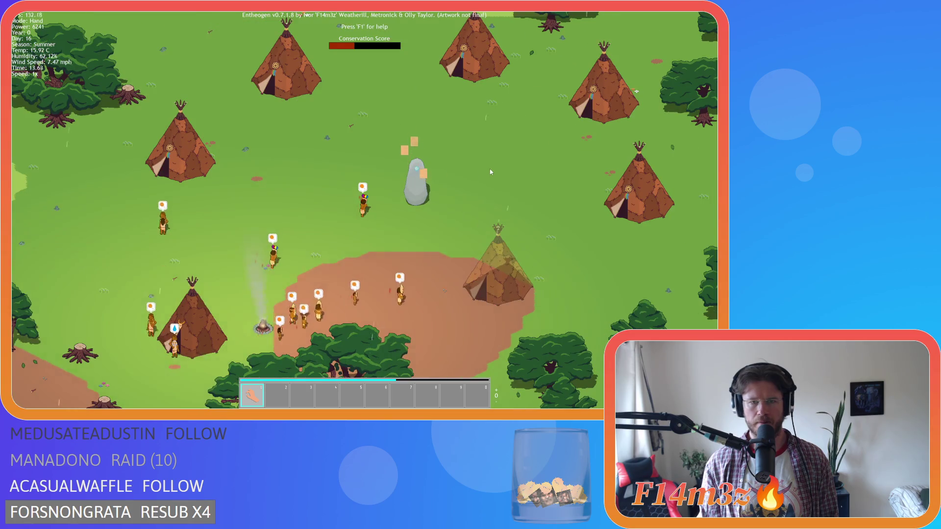
Step: Shift the village view left, inspect the stone again, then bring up the quit confirmation
{"action": "left_click_drag", "start_coordinate": [442, 176], "coordinate": [424, 182]}
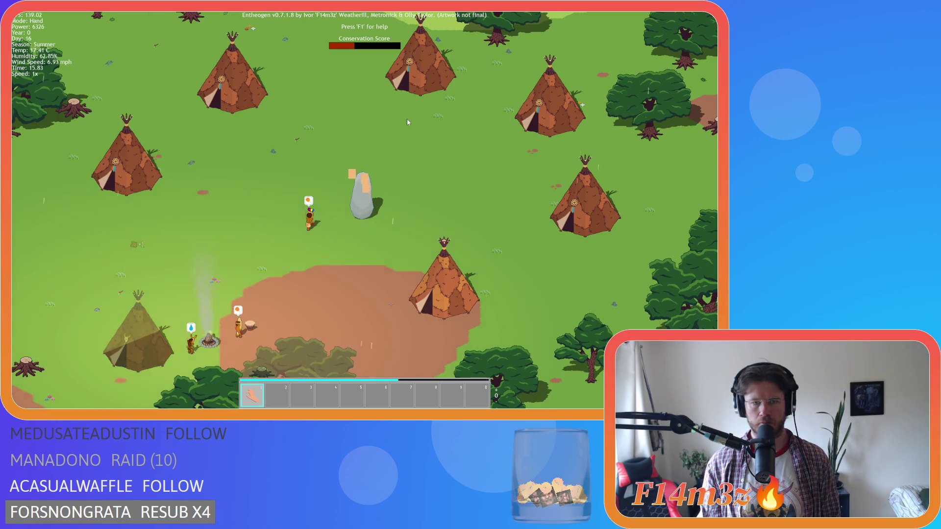
{"action": "scroll", "coordinate": [407, 119], "scroll_direction": "up", "scroll_amount": 5}
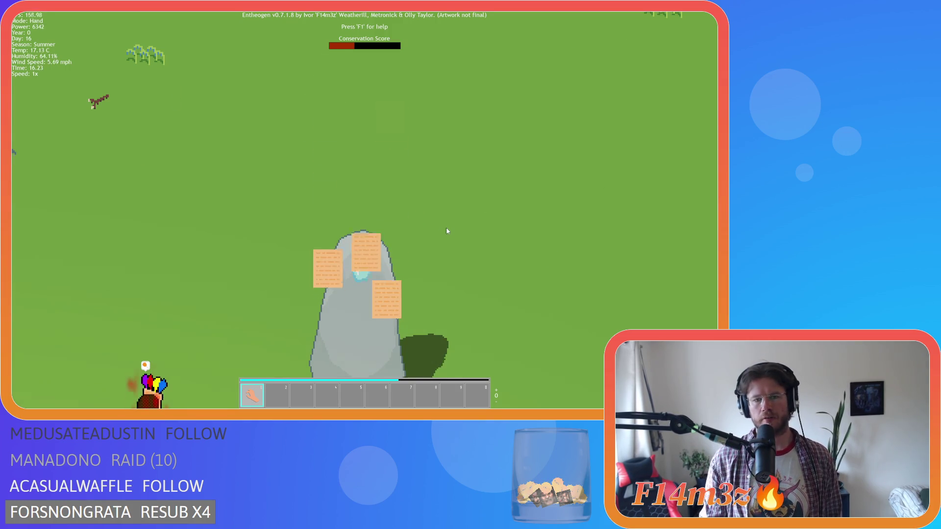
{"action": "scroll", "coordinate": [444, 223], "scroll_direction": "down", "scroll_amount": 5}
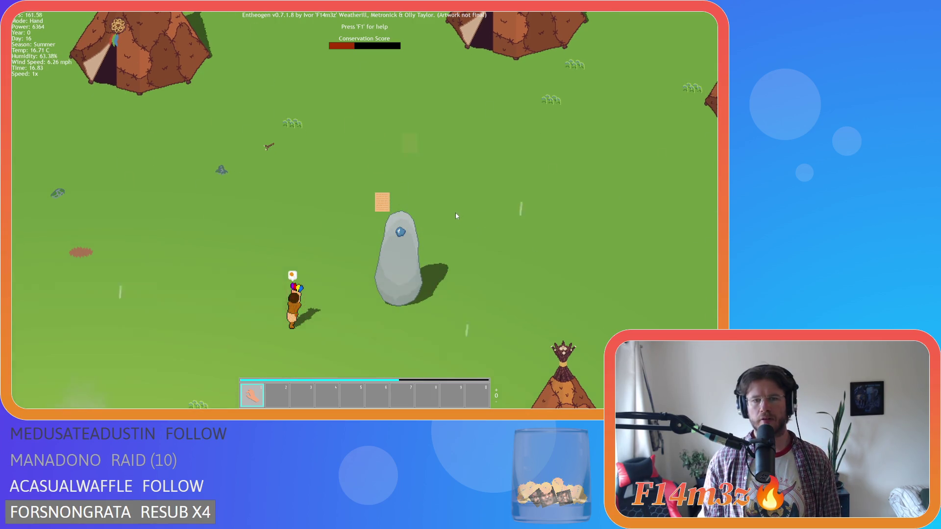
{"action": "scroll", "coordinate": [456, 216], "scroll_direction": "down", "scroll_amount": 5}
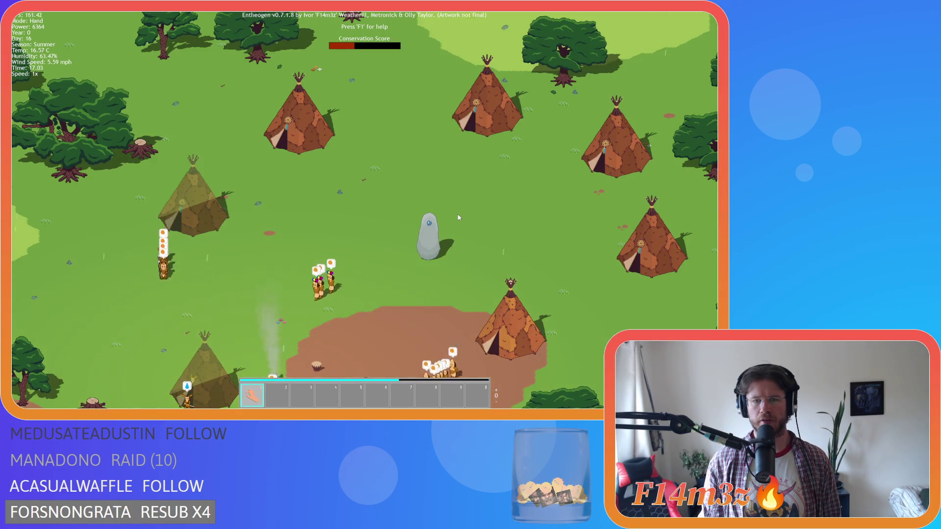
{"action": "scroll", "coordinate": [458, 218], "scroll_direction": "up", "scroll_amount": 5}
{"action": "scroll", "coordinate": [459, 217], "scroll_direction": "up", "scroll_amount": 3}
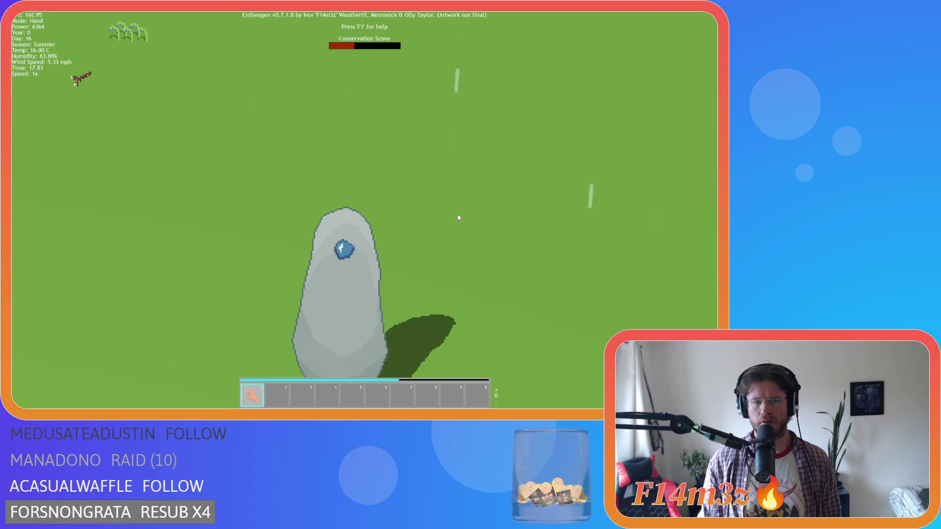
{"action": "scroll", "coordinate": [458, 218], "scroll_direction": "down", "scroll_amount": 3}
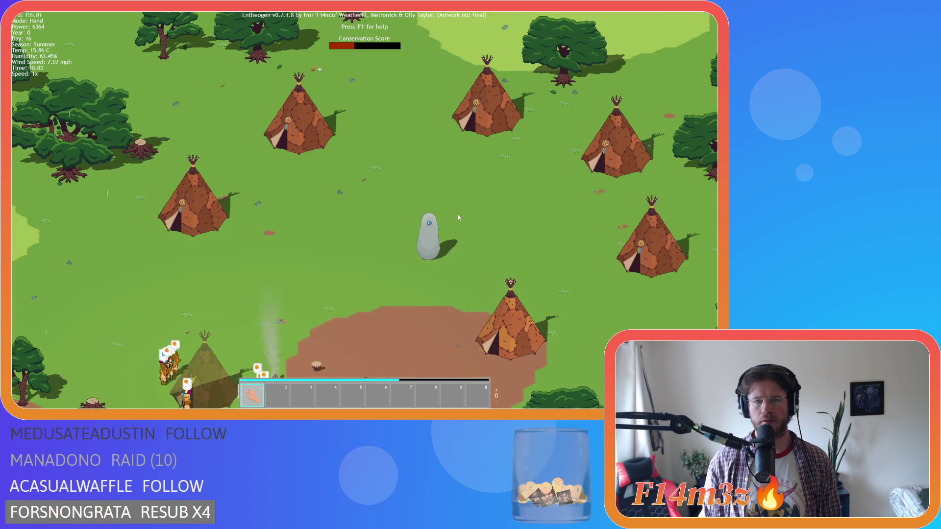
{"action": "scroll", "coordinate": [458, 217], "scroll_direction": "up", "scroll_amount": 3}
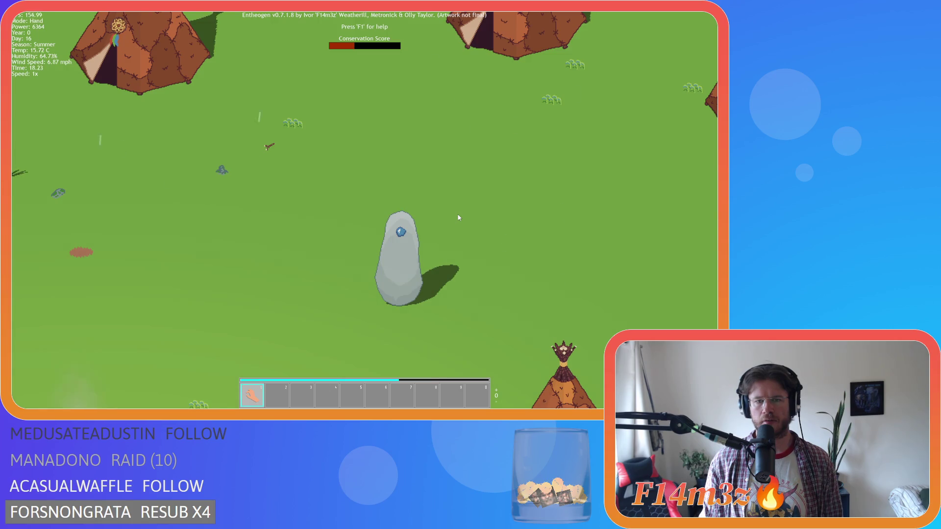
{"action": "scroll", "coordinate": [455, 216], "scroll_direction": "up", "scroll_amount": 2}
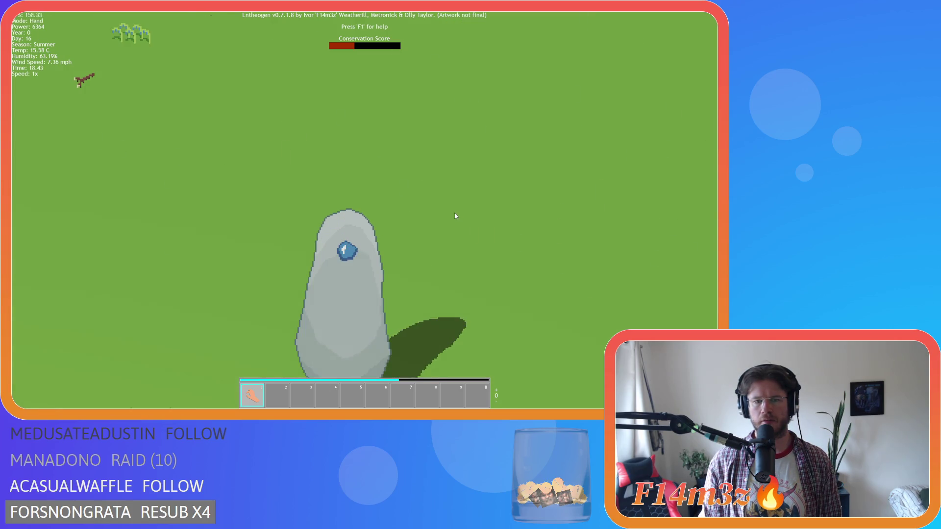
{"action": "scroll", "coordinate": [454, 217], "scroll_direction": "down", "scroll_amount": 2}
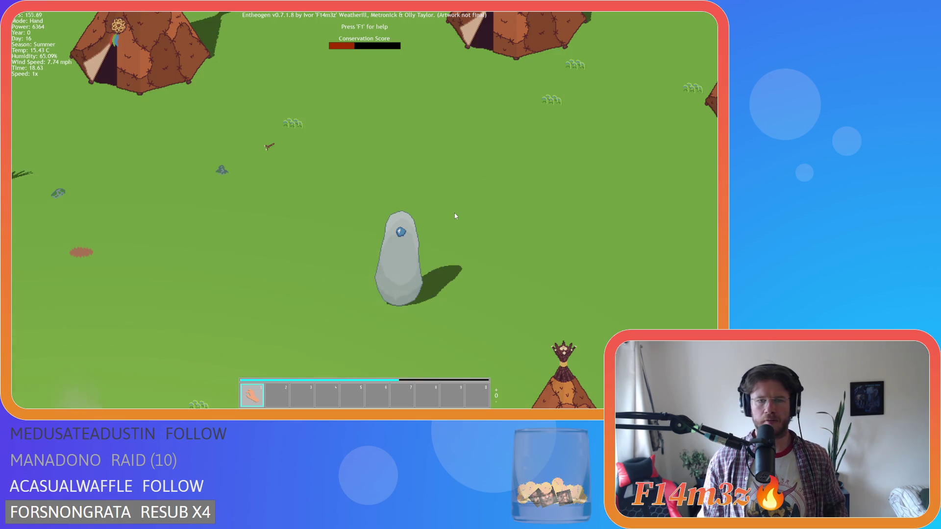
{"action": "key", "text": "Escape"}
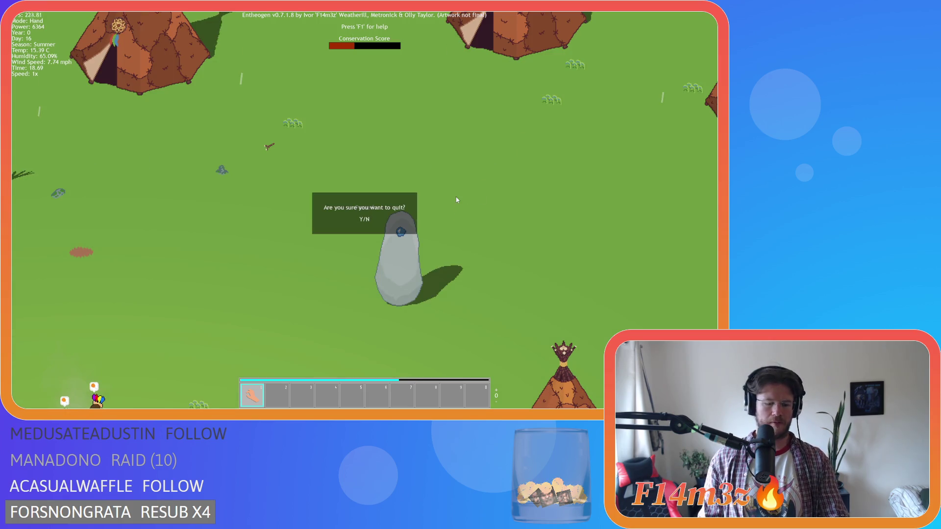
Step: Confirm quitting the game and open the recent Menhir.ase sprite in Aseprite
{"action": "key", "text": "y"}
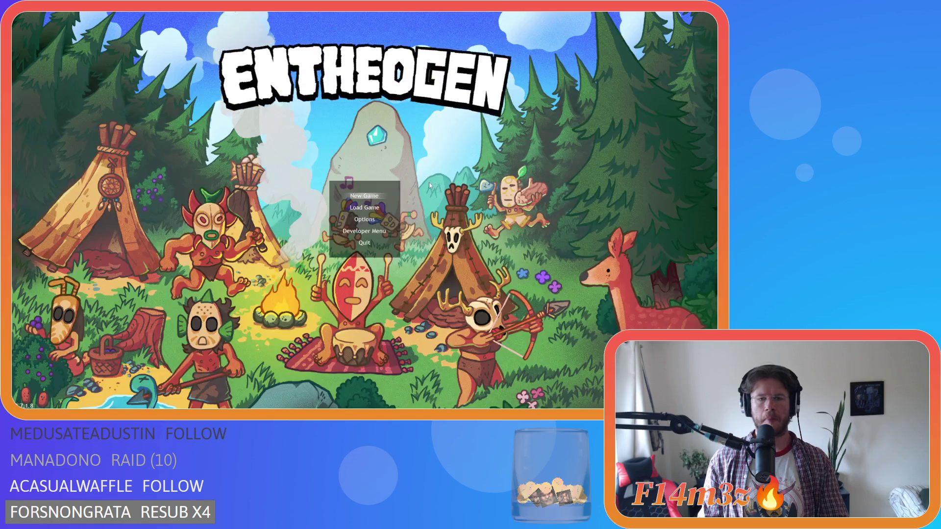
{"action": "key", "text": "alt+Tab"}
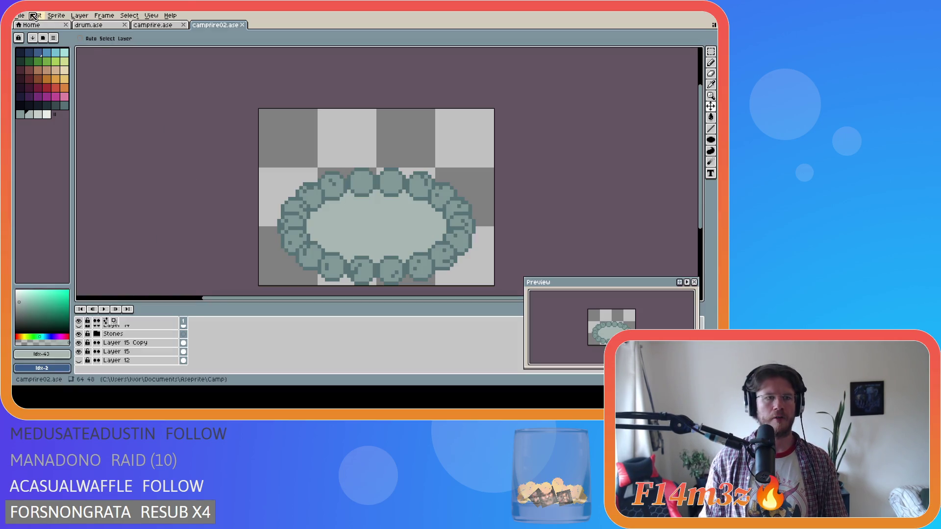
{"action": "left_click", "coordinate": [18, 16]}
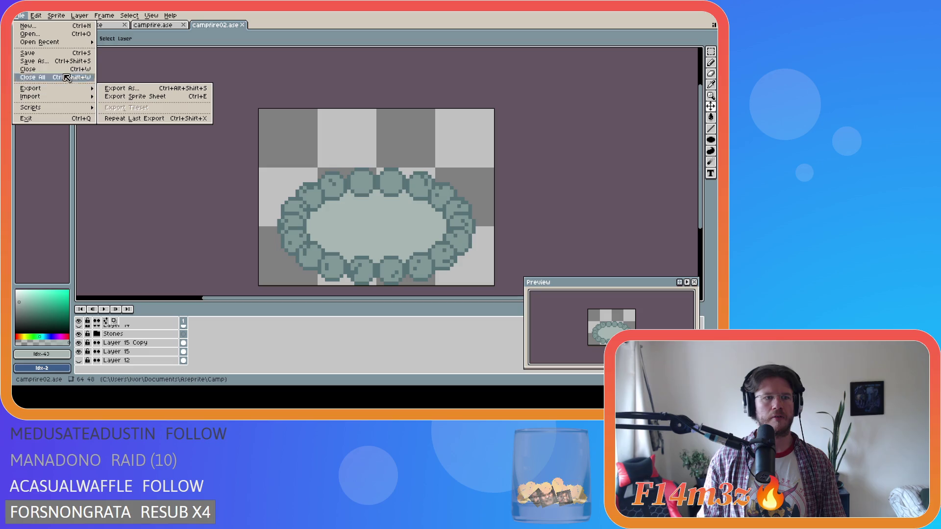
{"action": "mouse_move", "coordinate": [60, 43]}
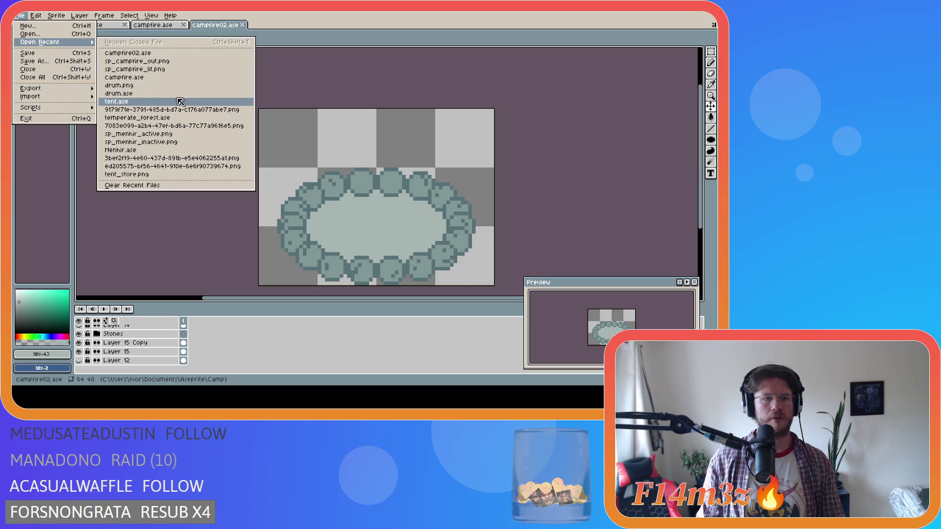
{"action": "left_click", "coordinate": [199, 150]}
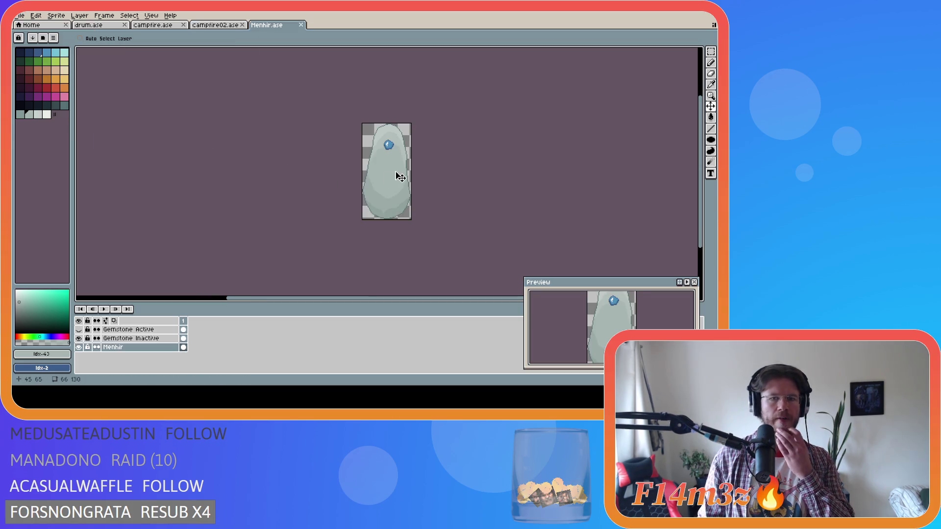
Step: Select the Gemstone Active layer and check the gem's placement with the pixel grid
{"action": "left_click", "coordinate": [147, 338]}
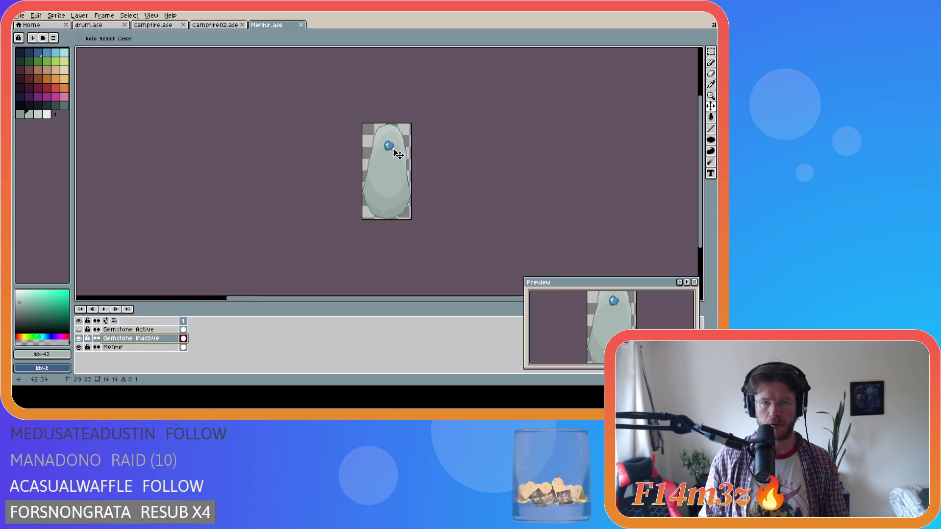
{"action": "scroll", "coordinate": [416, 146], "scroll_direction": "up", "scroll_amount": 2}
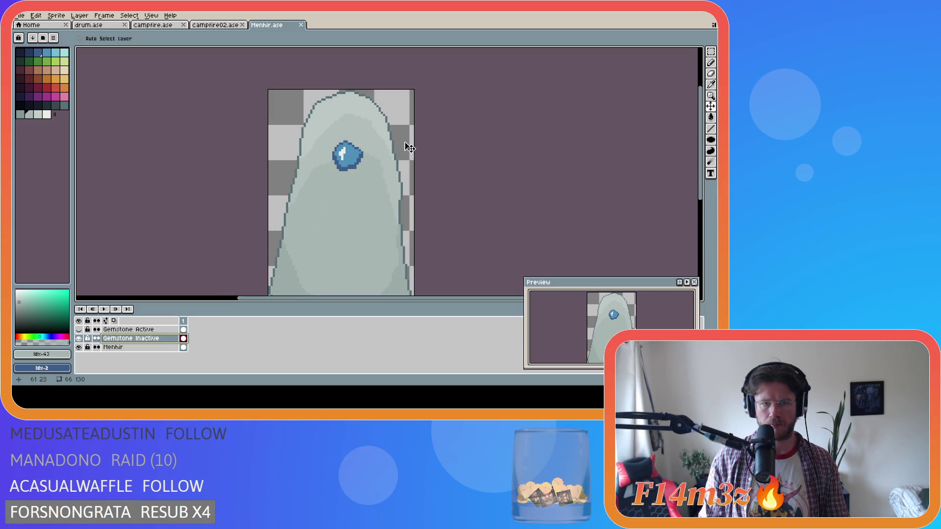
{"action": "scroll", "coordinate": [409, 145], "scroll_direction": "down", "scroll_amount": 3}
{"action": "key", "text": "alt+Up"}
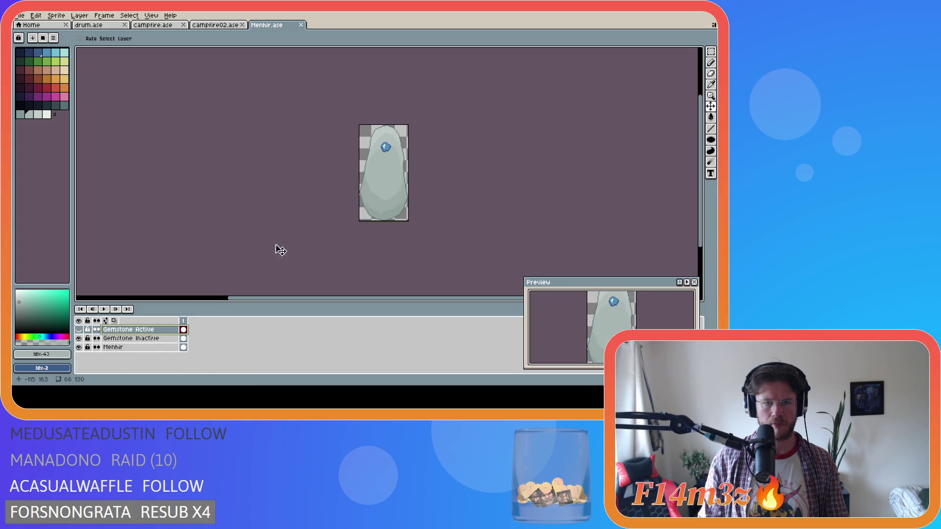
{"action": "scroll", "coordinate": [408, 159], "scroll_direction": "up", "scroll_amount": 2}
{"action": "key", "text": "ctrl+apostrophe"}
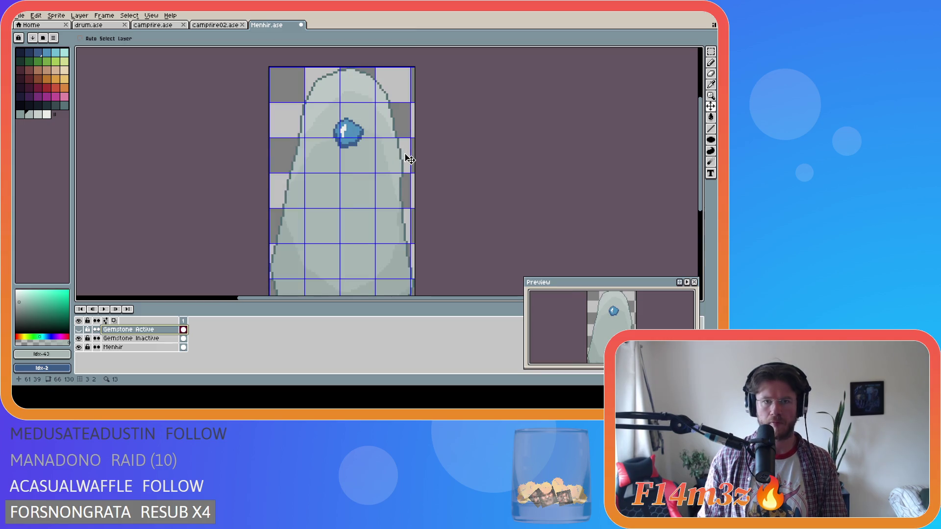
{"action": "scroll", "coordinate": [410, 160], "scroll_direction": "down", "scroll_amount": 1}
{"action": "scroll", "coordinate": [410, 159], "scroll_direction": "down", "scroll_amount": 2}
{"action": "key", "text": "ctrl+apostrophe"}
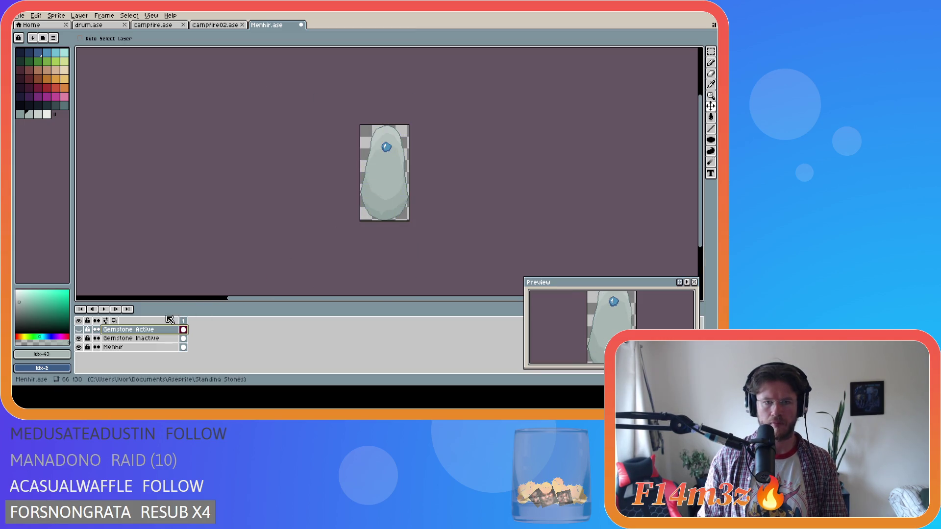
Step: Nudge the active gemstone slightly up onto the stone and save Menhir.ase
{"action": "left_click", "coordinate": [79, 329]}
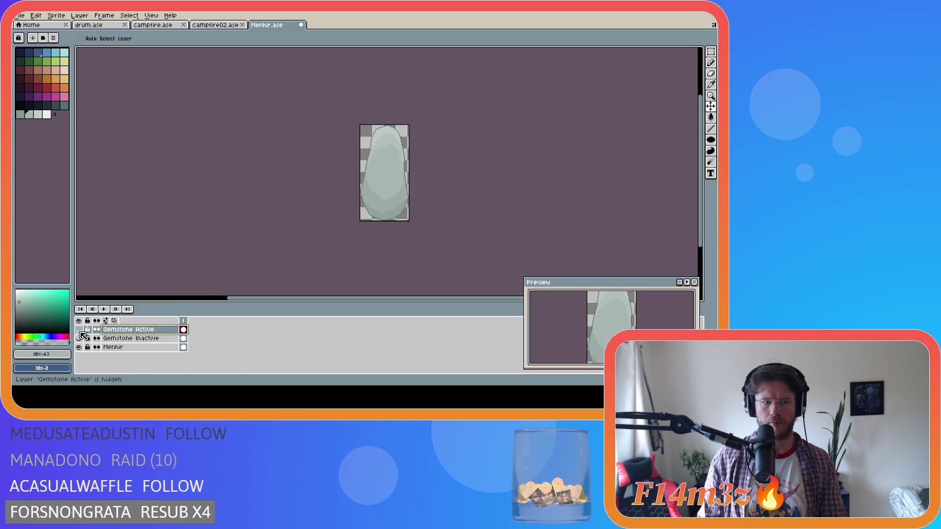
{"action": "left_click", "coordinate": [79, 331]}
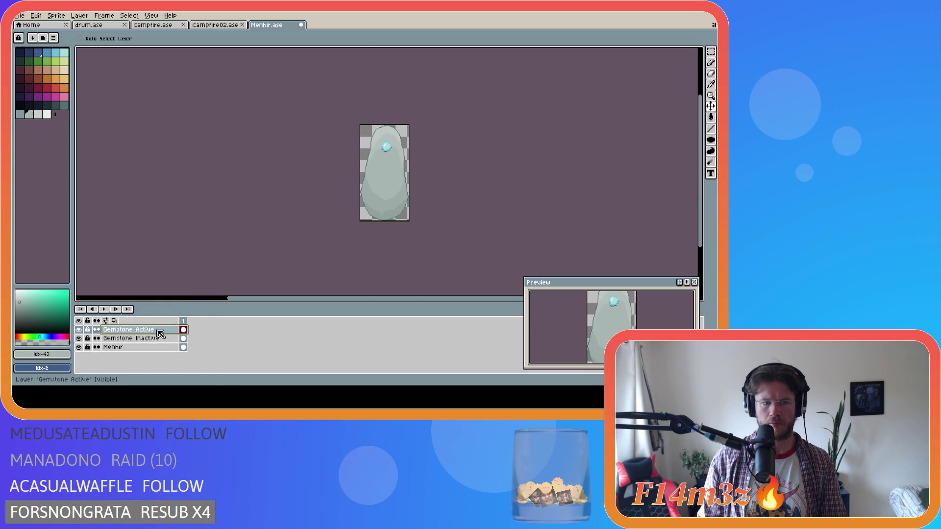
{"action": "mouse_move", "coordinate": [410, 150]}
{"action": "left_mouse_down"}
{"action": "mouse_move", "coordinate": [400, 149]}
{"action": "mouse_move", "coordinate": [410, 147]}
{"action": "left_mouse_up"}
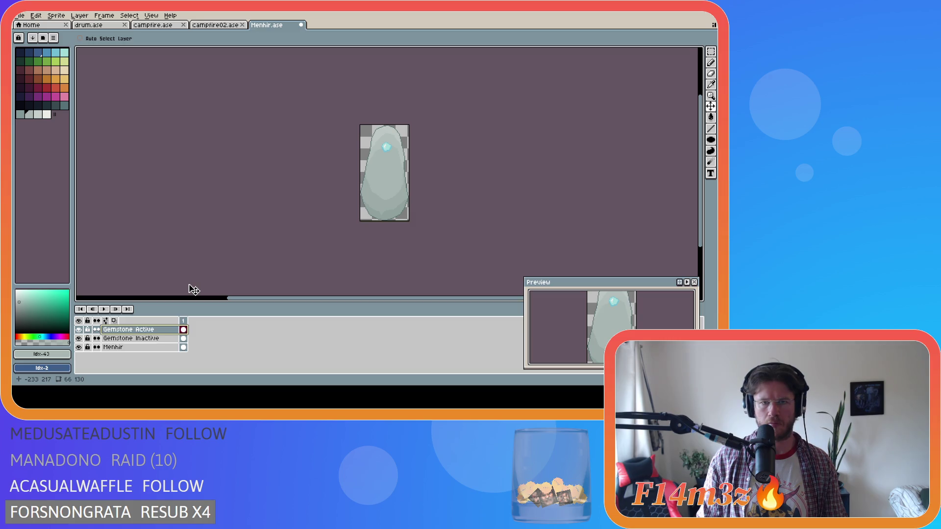
{"action": "key", "text": "ctrl+s"}
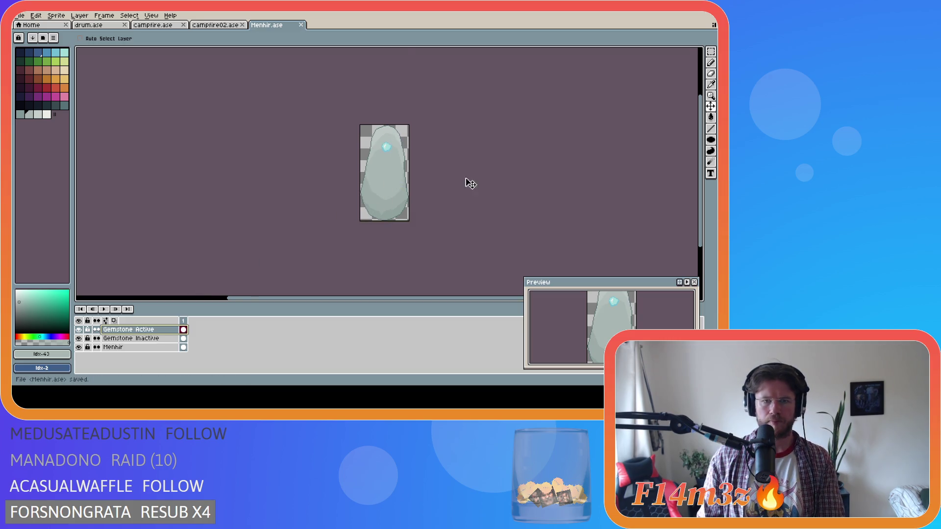
Step: Select the menhir's lower part with the Polygonal Lasso
{"action": "scroll", "coordinate": [437, 219], "scroll_direction": "up", "scroll_amount": 3}
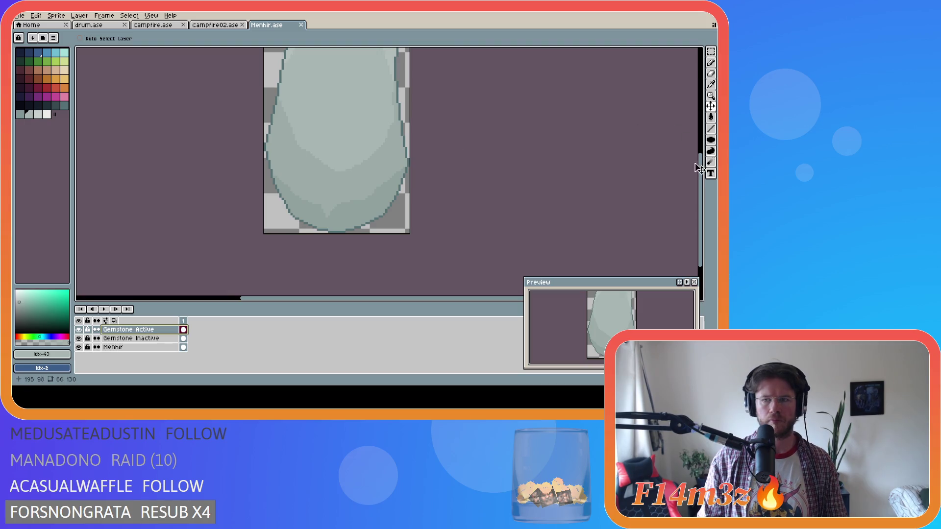
{"action": "left_click_drag", "start_coordinate": [703, 172], "coordinate": [702, 153]}
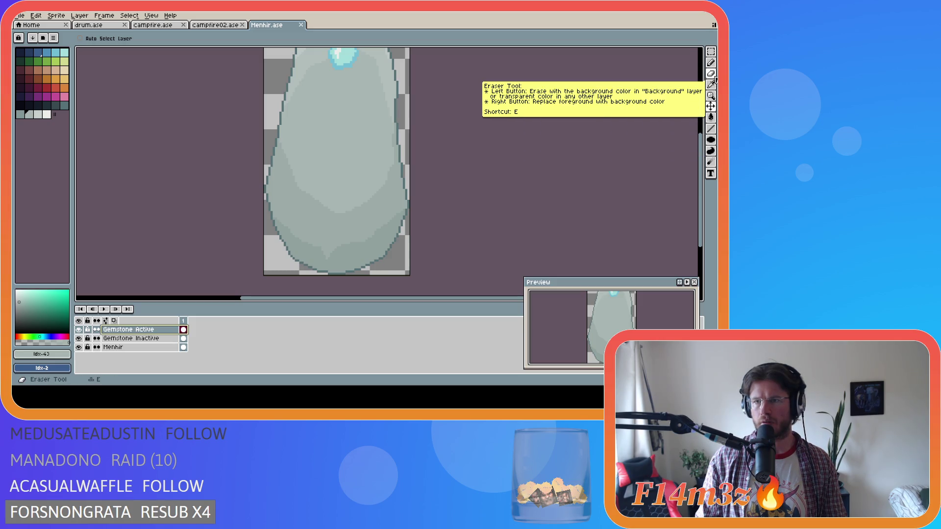
{"action": "mouse_move", "coordinate": [711, 51]}
{"action": "left_mouse_down"}
{"action": "mouse_move", "coordinate": [678, 53]}
{"action": "mouse_move", "coordinate": [689, 56]}
{"action": "left_mouse_up"}
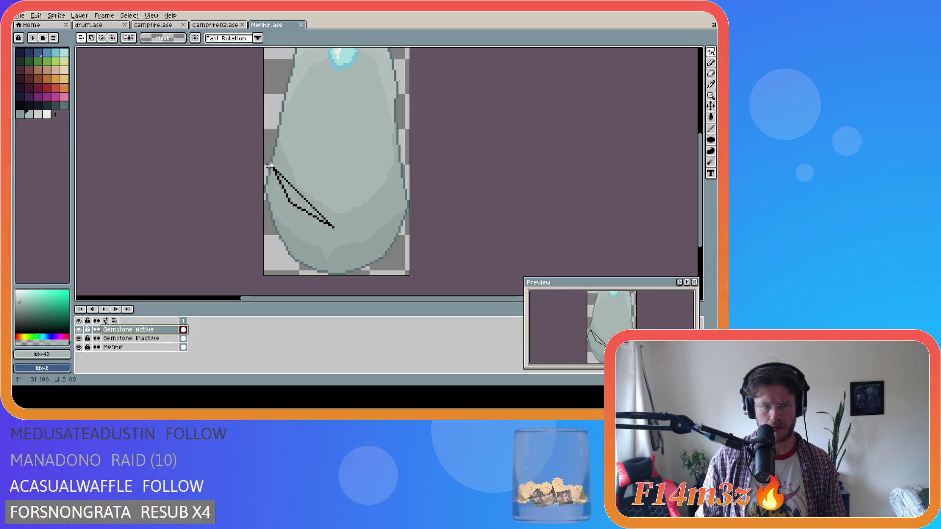
{"action": "mouse_move", "coordinate": [270, 166]}
{"action": "left_mouse_down"}
{"action": "mouse_move", "coordinate": [250, 200]}
{"action": "mouse_move", "coordinate": [247, 230]}
{"action": "mouse_move", "coordinate": [386, 284]}
{"action": "mouse_move", "coordinate": [285, 289]}
{"action": "left_mouse_up"}
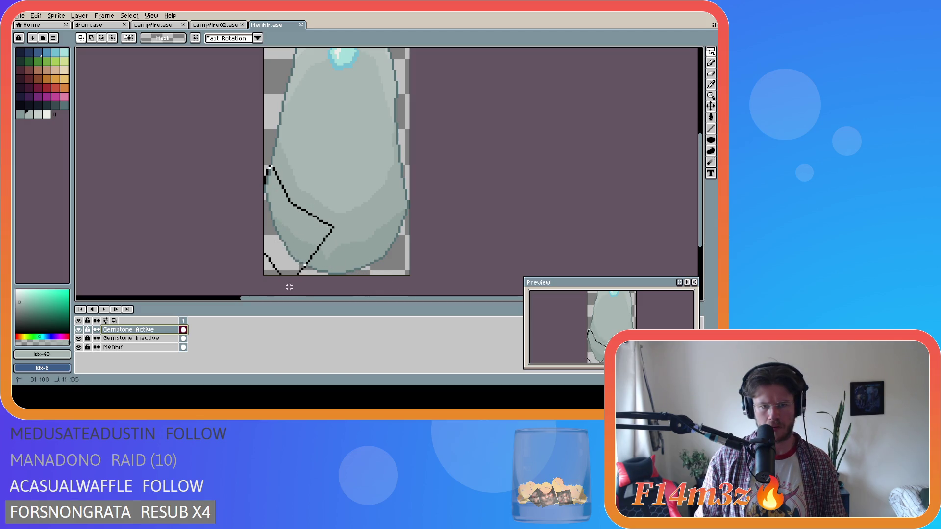
{"action": "mouse_move", "coordinate": [375, 278]}
{"action": "left_mouse_down"}
{"action": "mouse_move", "coordinate": [420, 261]}
{"action": "mouse_move", "coordinate": [432, 280]}
{"action": "mouse_move", "coordinate": [430, 208]}
{"action": "left_mouse_up"}
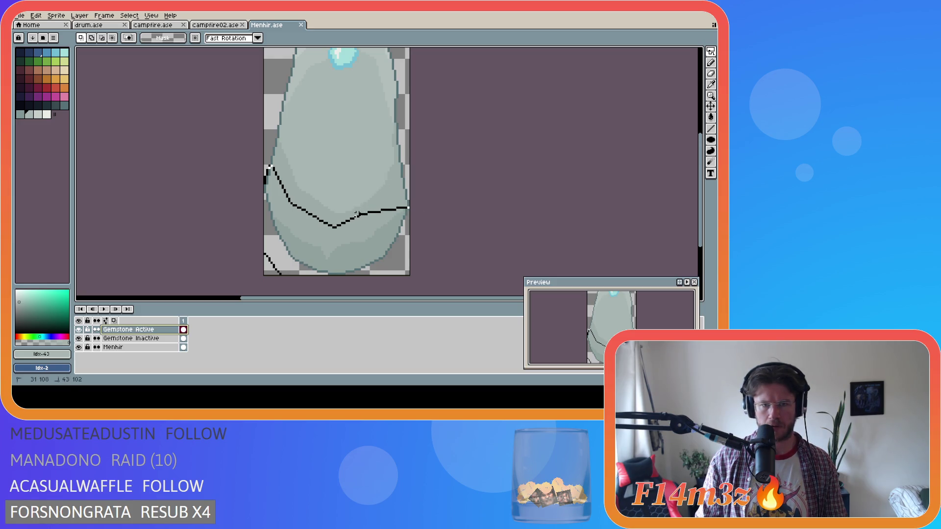
{"action": "left_click_drag", "start_coordinate": [371, 212], "coordinate": [378, 201]}
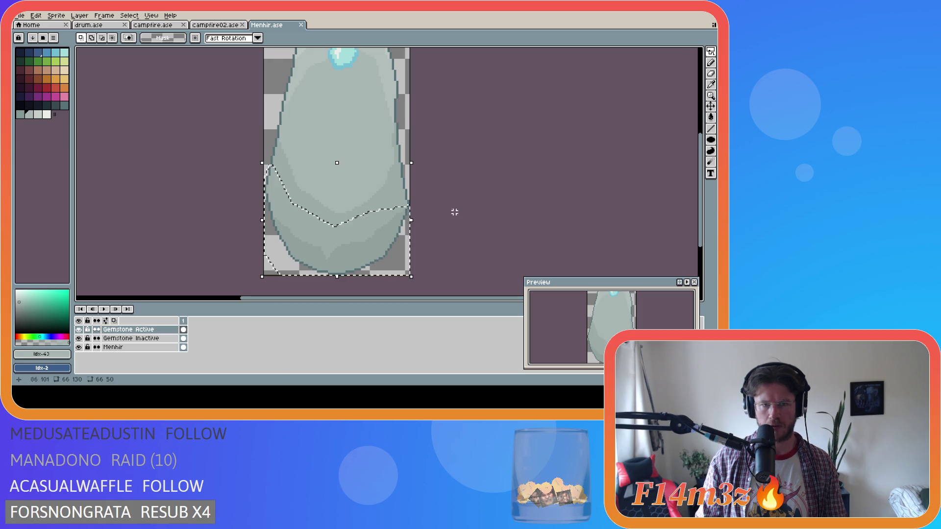
Step: Eyedrop the stone's grey #a8b5b2 and select the Menhir layer with the Pencil active
{"action": "left_click", "coordinate": [347, 142], "text": "alt"}
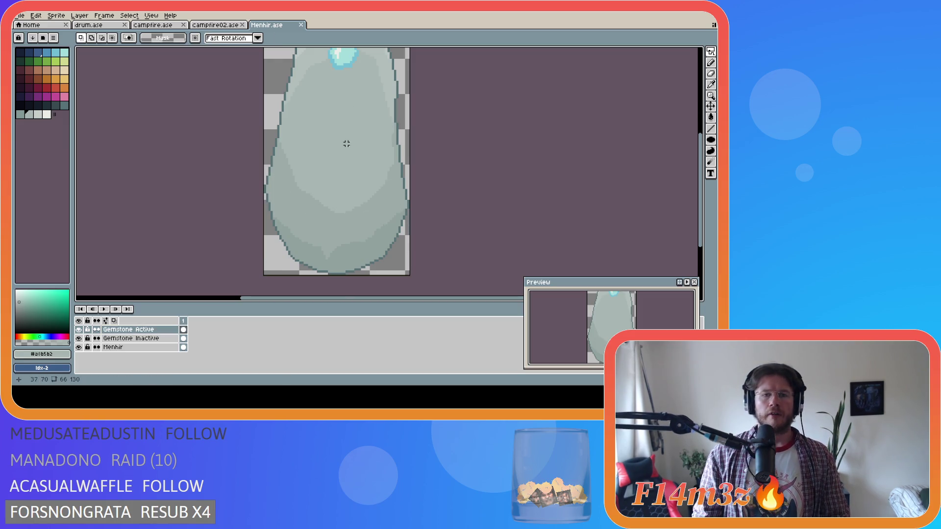
{"action": "key", "text": "b"}
{"action": "left_click", "coordinate": [117, 347]}
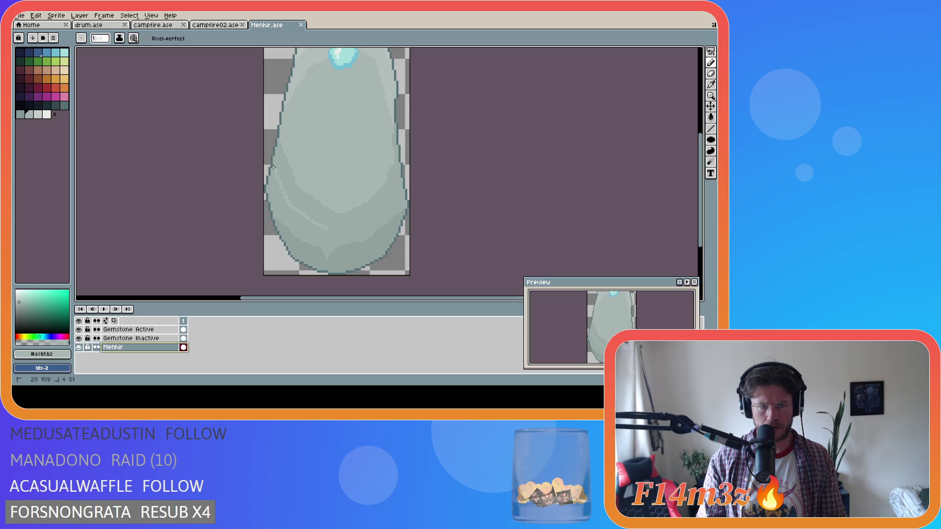
Step: Draw a light curved highlight across the menhir's lower half, redoing the first stroke
{"action": "left_click_drag", "start_coordinate": [273, 167], "coordinate": [274, 195]}
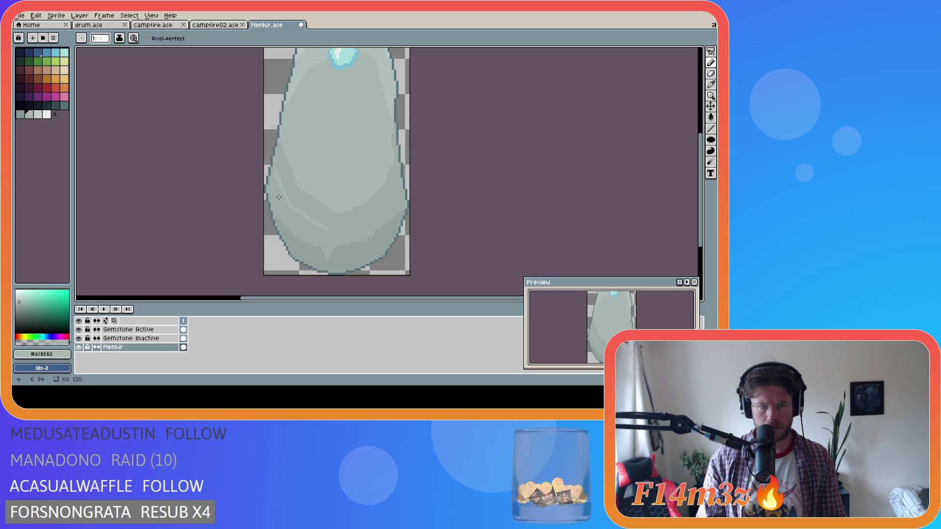
{"action": "key", "text": "ctrl+z"}
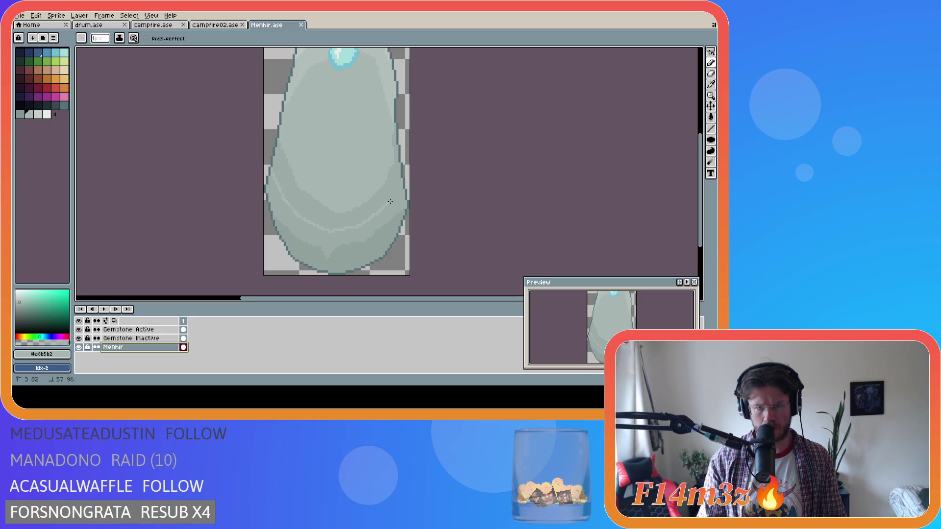
{"action": "left_click_drag", "start_coordinate": [401, 179], "coordinate": [380, 226]}
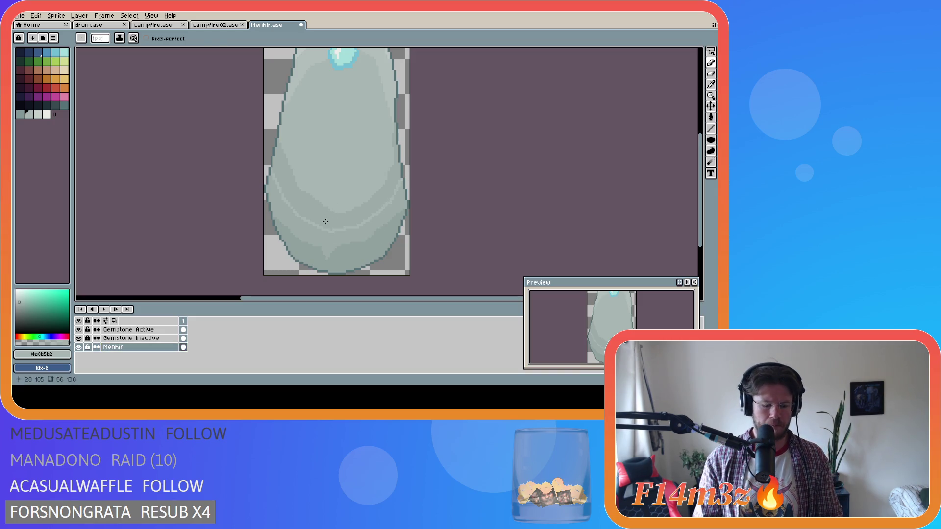
Step: Fill the bottom shading band with the lighter grey using the Paint Bucket
{"action": "key", "text": "g"}
{"action": "left_click", "coordinate": [313, 211]}
{"action": "scroll", "coordinate": [406, 252], "scroll_direction": "down", "scroll_amount": 3}
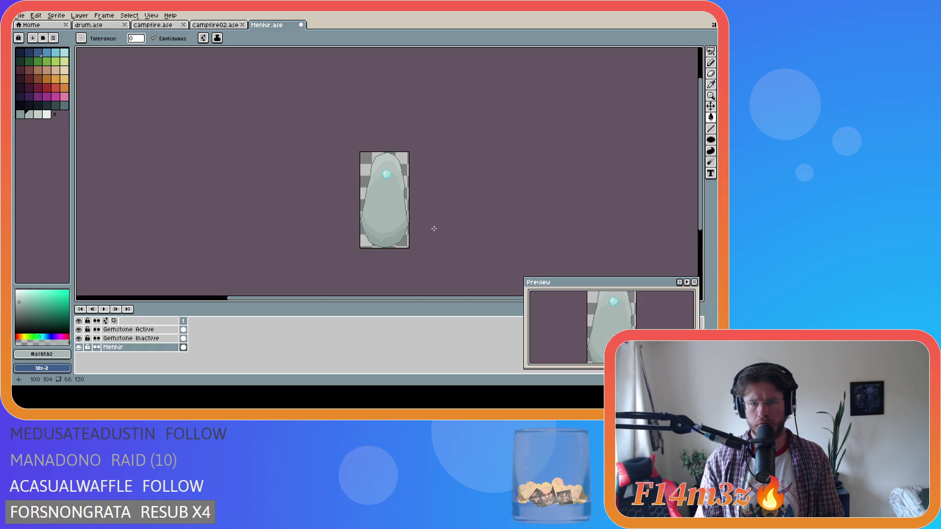
Step: Compare the lower shading fills by undoing and redoing them, keeping the lighter version
{"action": "left_click_drag", "start_coordinate": [436, 305], "coordinate": [458, 304]}
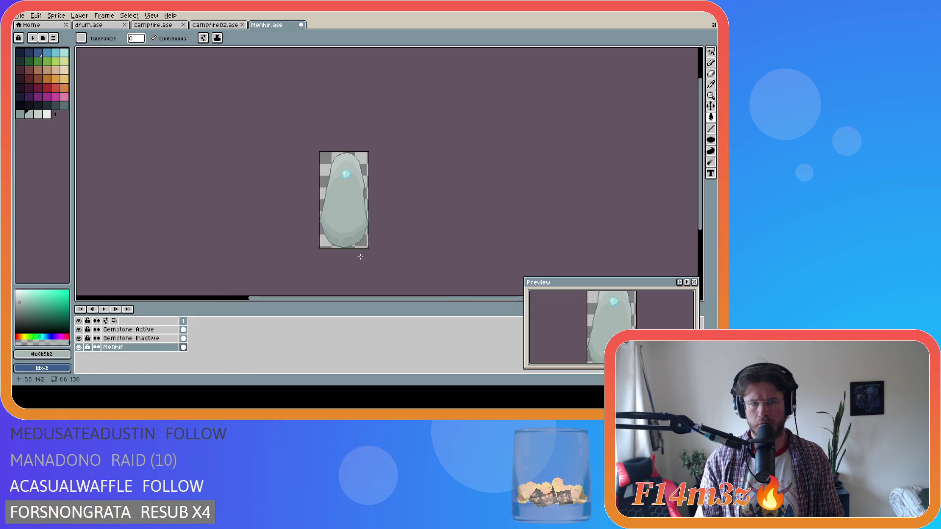
{"action": "scroll", "coordinate": [336, 250], "scroll_direction": "up", "scroll_amount": 1}
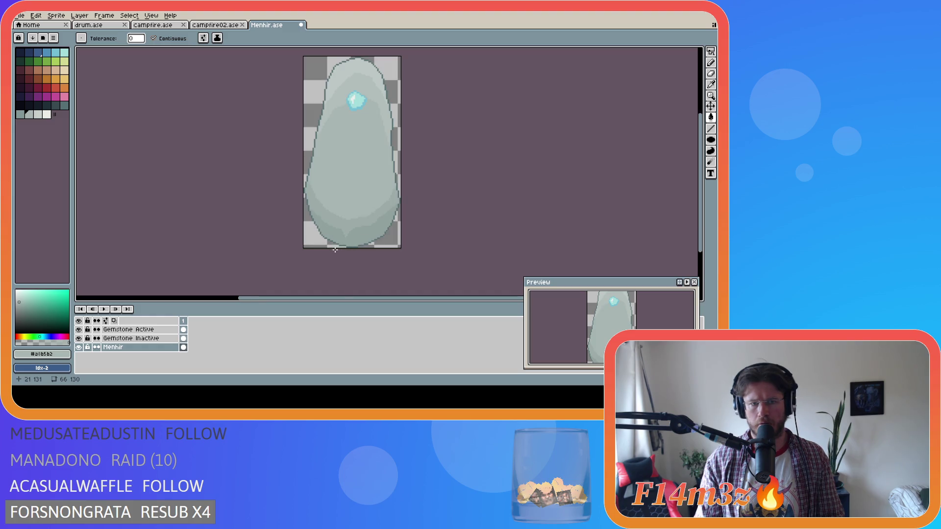
{"action": "scroll", "coordinate": [332, 247], "scroll_direction": "down", "scroll_amount": 1}
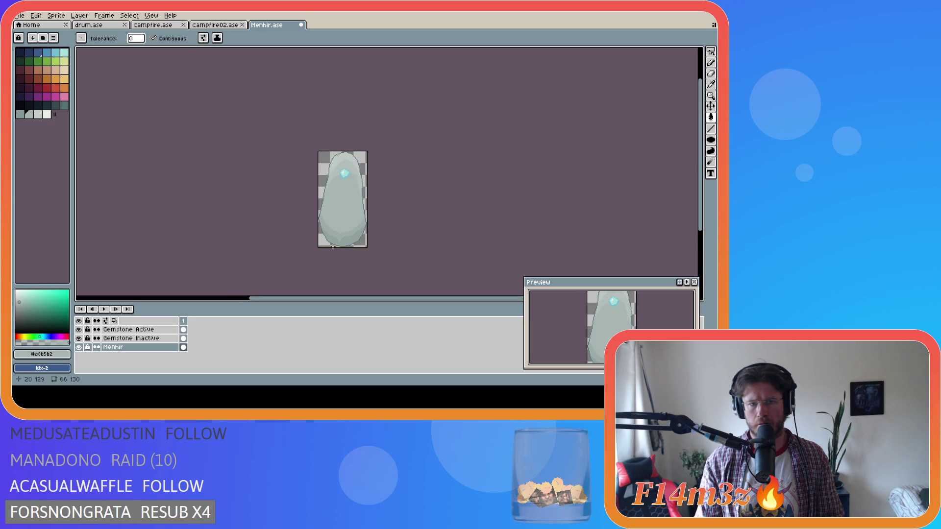
{"action": "key", "text": "ctrl+z"}
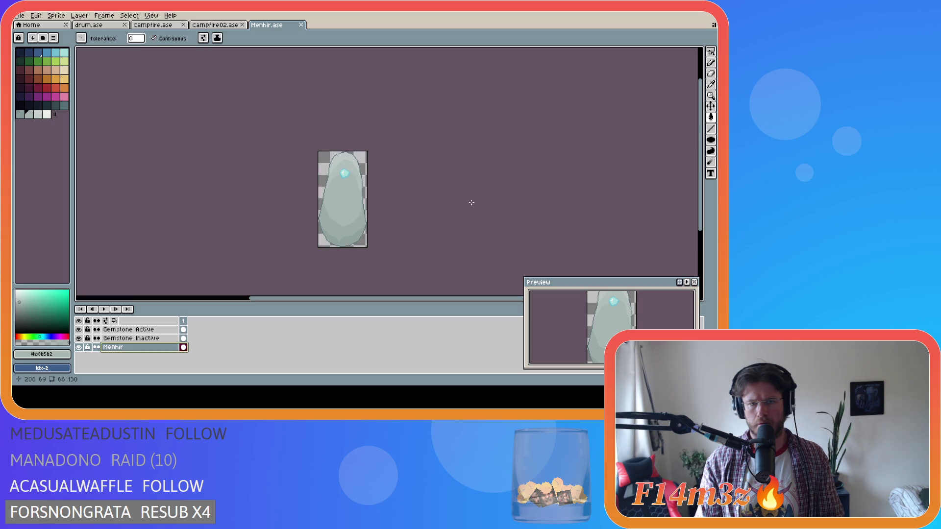
{"action": "key", "text": "ctrl+y"}
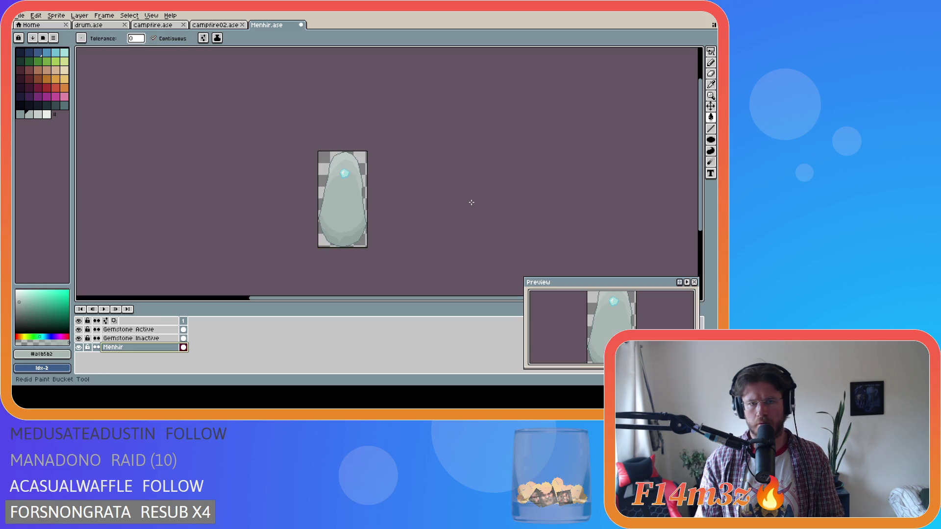
{"action": "key", "text": "ctrl+z"}
{"action": "key", "text": "ctrl+y"}
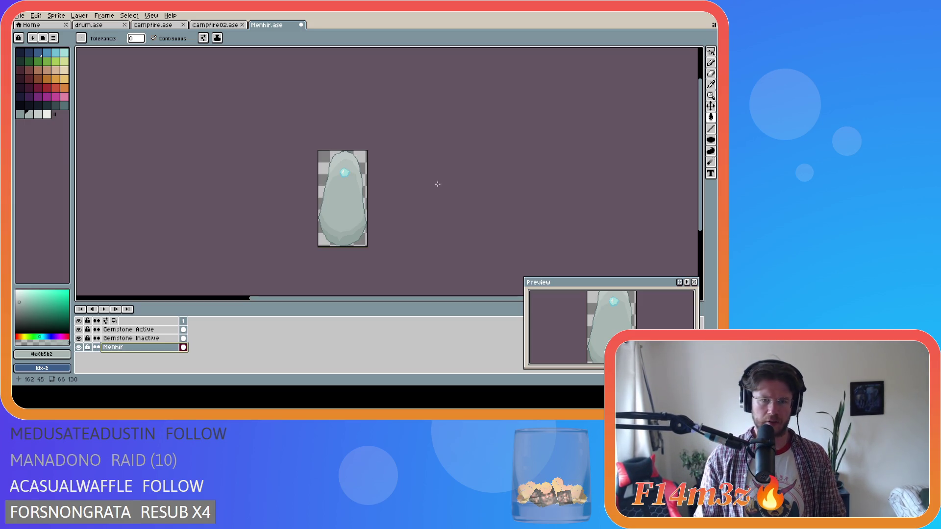
Step: Step back through the recent fills and sample the #9caba7 grey-green from the stone
{"action": "key", "text": "v"}
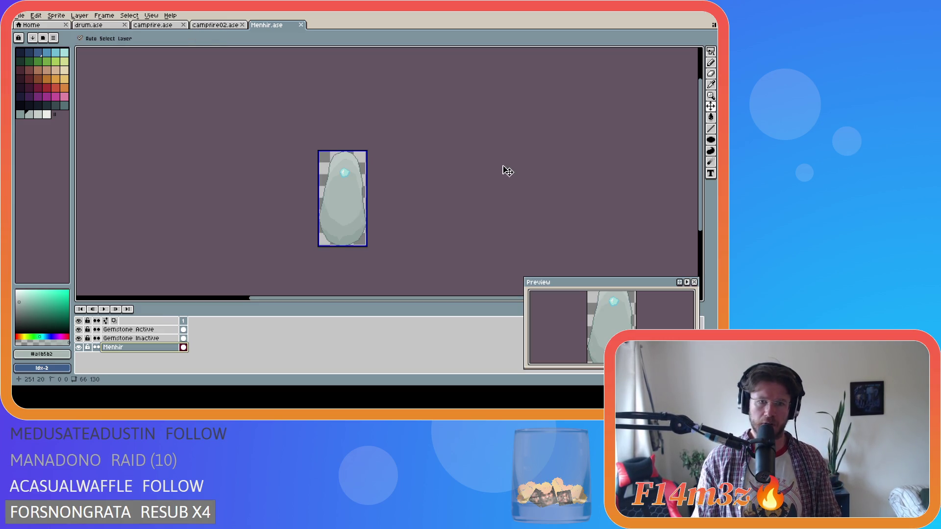
{"action": "key", "text": "g"}
{"action": "key", "text": "ctrl+y"}
{"action": "key", "text": "ctrl+z"}
{"action": "key", "text": "ctrl+z"}
{"action": "key", "text": "ctrl+z"}
{"action": "key", "text": "v"}
{"action": "key", "text": "g"}
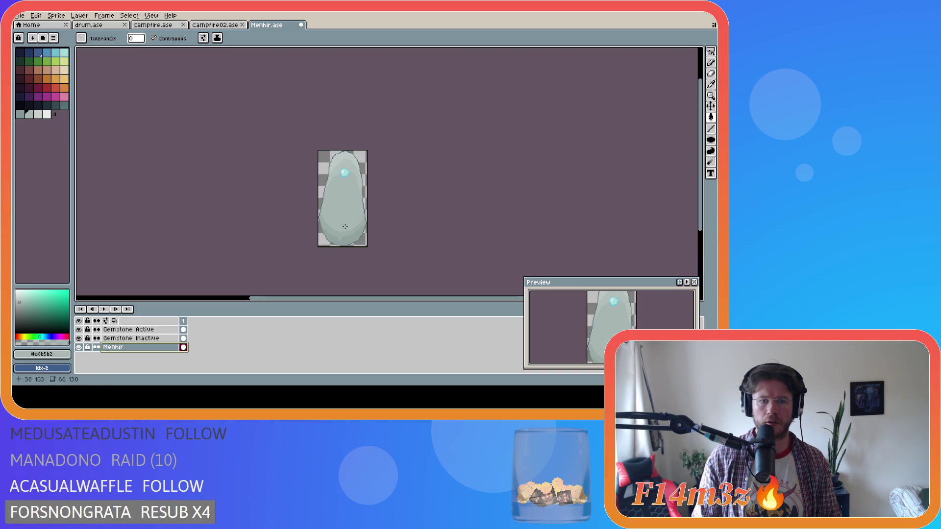
{"action": "scroll", "coordinate": [334, 229], "scroll_direction": "up", "scroll_amount": 2}
{"action": "scroll", "coordinate": [297, 222], "scroll_direction": "up", "scroll_amount": 1}
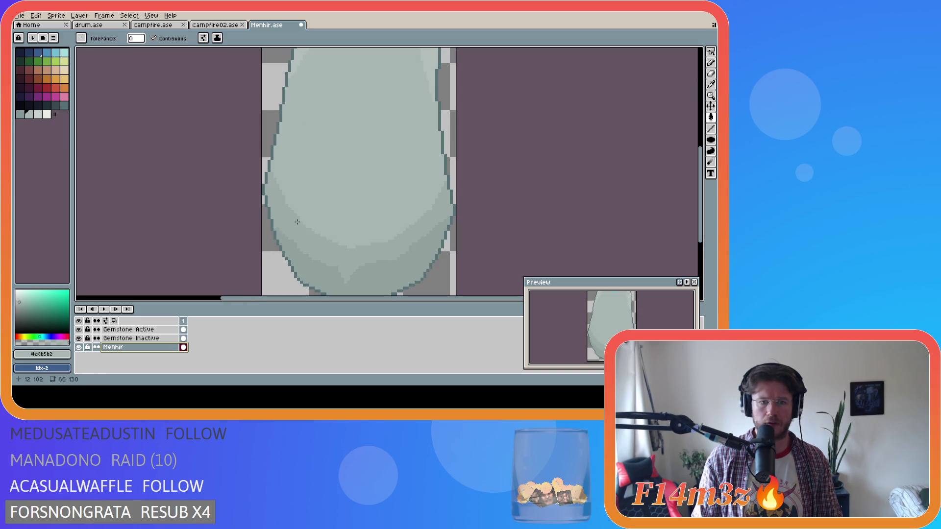
{"action": "left_click", "coordinate": [297, 215], "text": "alt"}
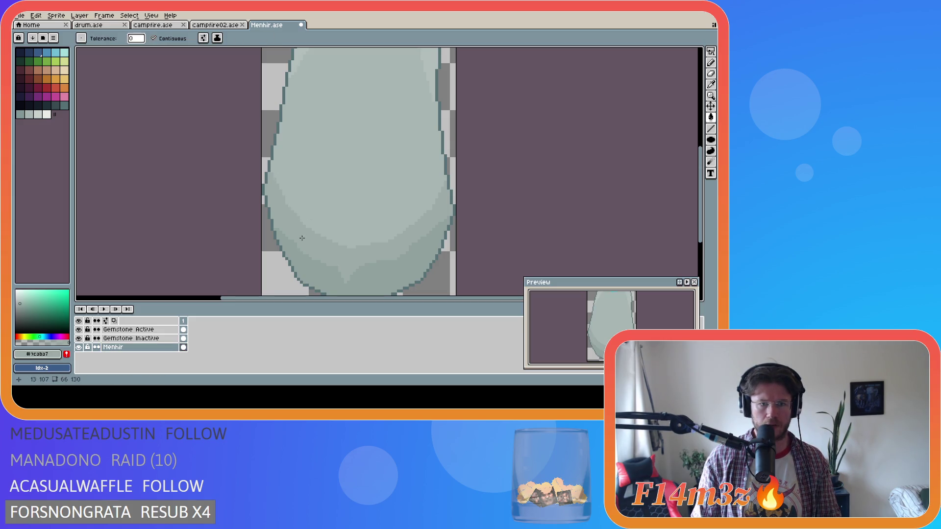
Step: Pencil darker shading pixels up the menhir's left edge, then undo the last stroke
{"action": "key", "text": "b"}
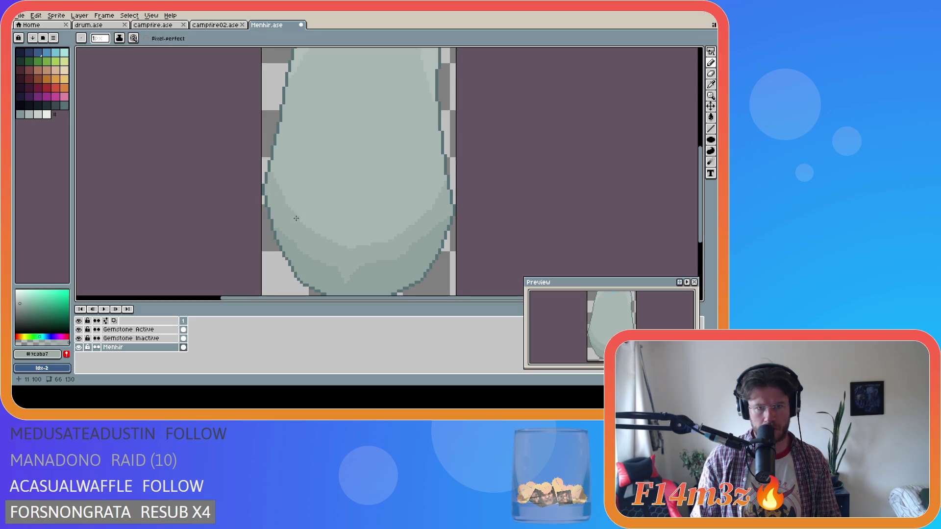
{"action": "left_click_drag", "start_coordinate": [295, 215], "coordinate": [271, 162]}
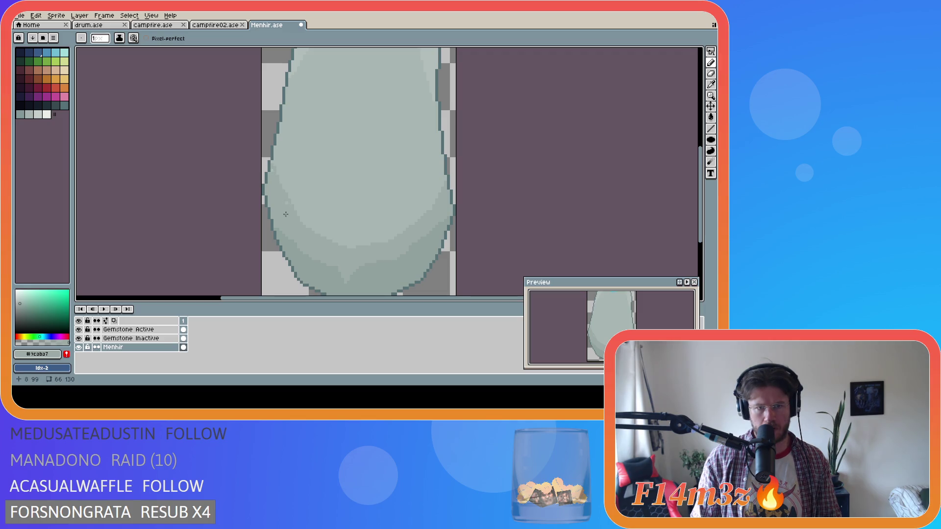
{"action": "left_click_drag", "start_coordinate": [295, 214], "coordinate": [271, 163]}
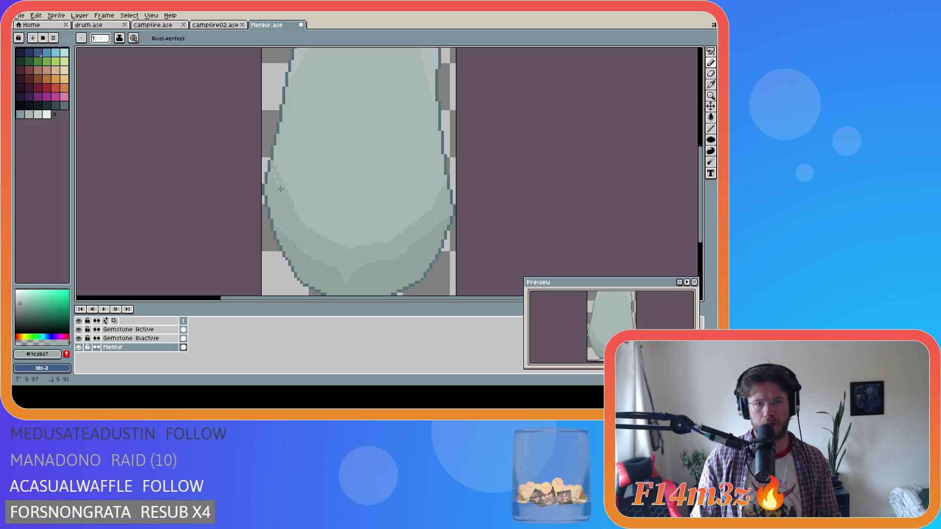
{"action": "key", "text": "ctrl+z"}
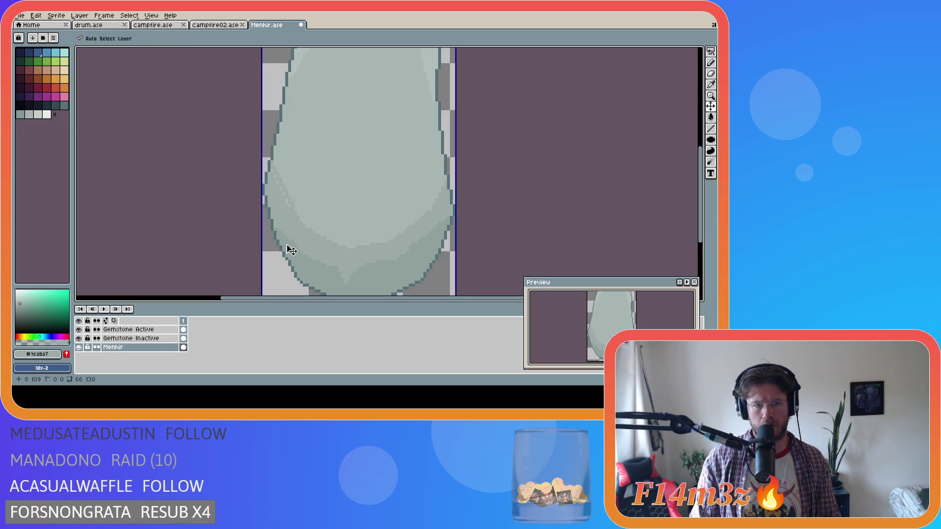
Step: Bring back the dithered pixels on the menhir's left edge and zoom to check them
{"action": "key", "text": "ctrl+z"}
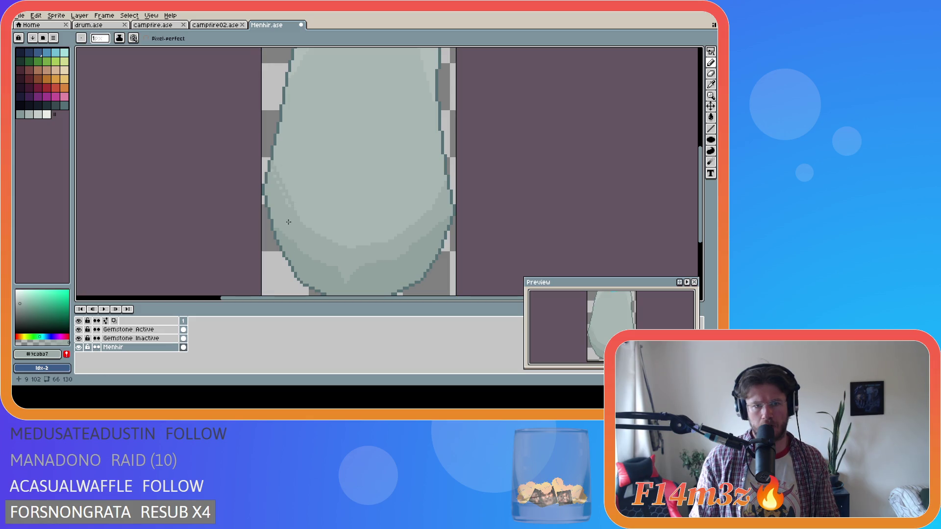
{"action": "scroll", "coordinate": [388, 265], "scroll_direction": "down", "scroll_amount": 3}
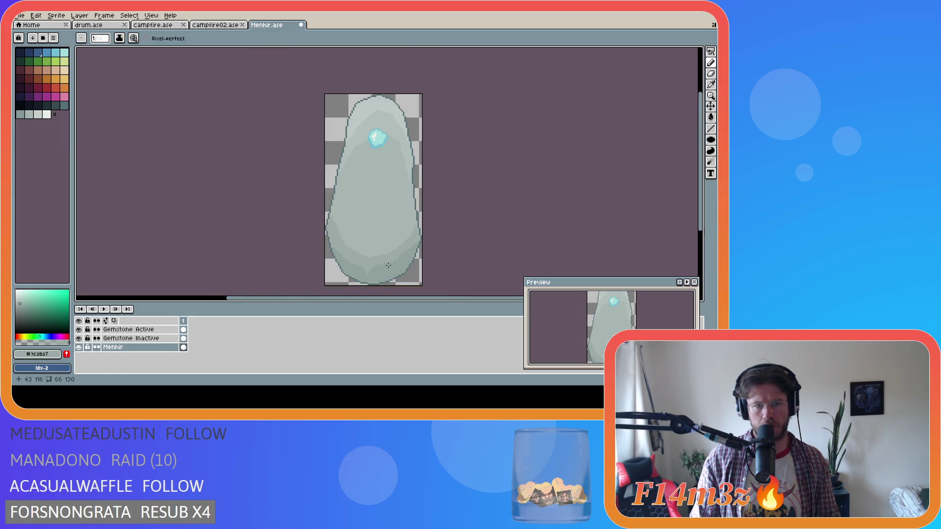
{"action": "scroll", "coordinate": [388, 265], "scroll_direction": "down", "scroll_amount": 2}
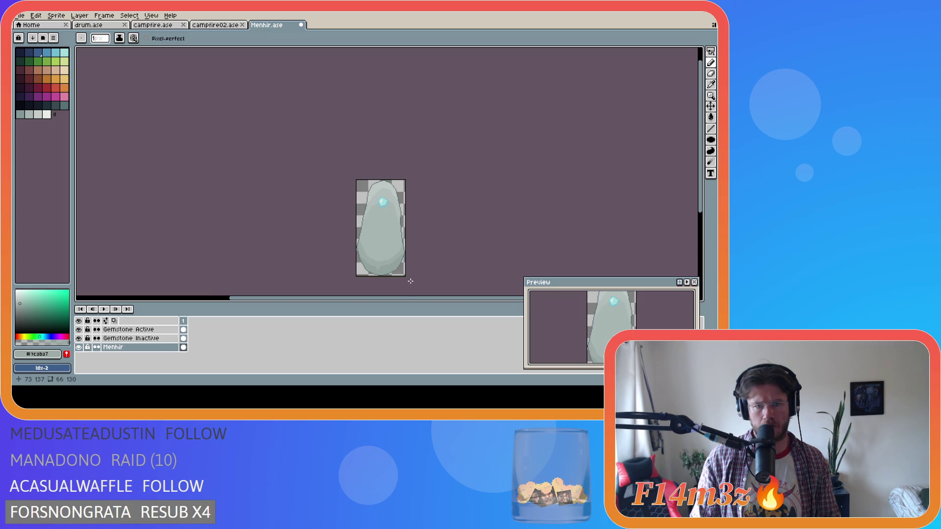
{"action": "scroll", "coordinate": [410, 280], "scroll_direction": "up", "scroll_amount": 3}
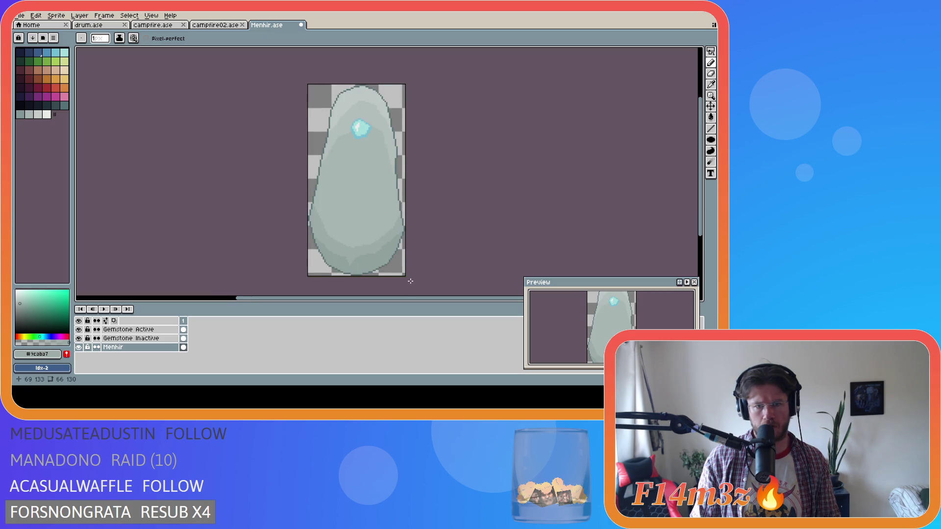
{"action": "scroll", "coordinate": [409, 277], "scroll_direction": "up", "scroll_amount": 1}
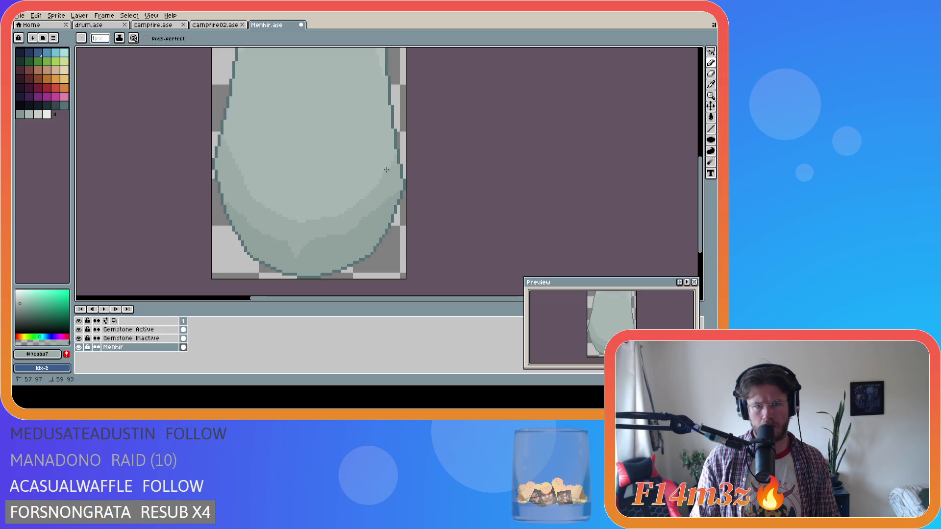
{"action": "scroll", "coordinate": [459, 227], "scroll_direction": "down", "scroll_amount": 5}
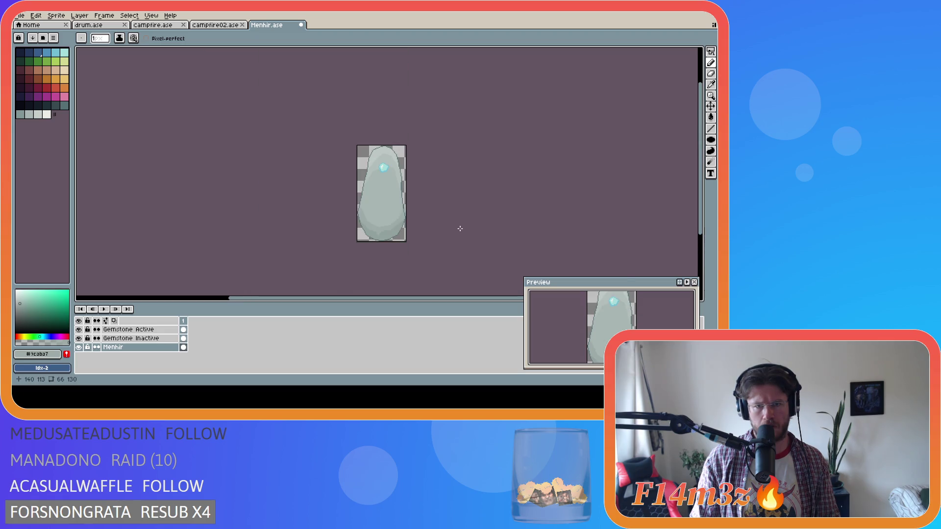
{"action": "scroll", "coordinate": [368, 231], "scroll_direction": "up", "scroll_amount": 3}
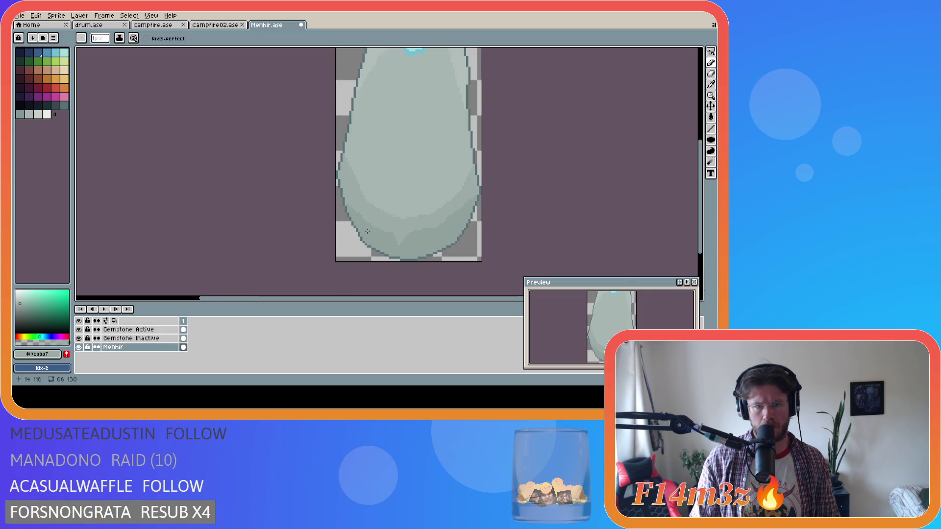
{"action": "scroll", "coordinate": [366, 229], "scroll_direction": "up", "scroll_amount": 1}
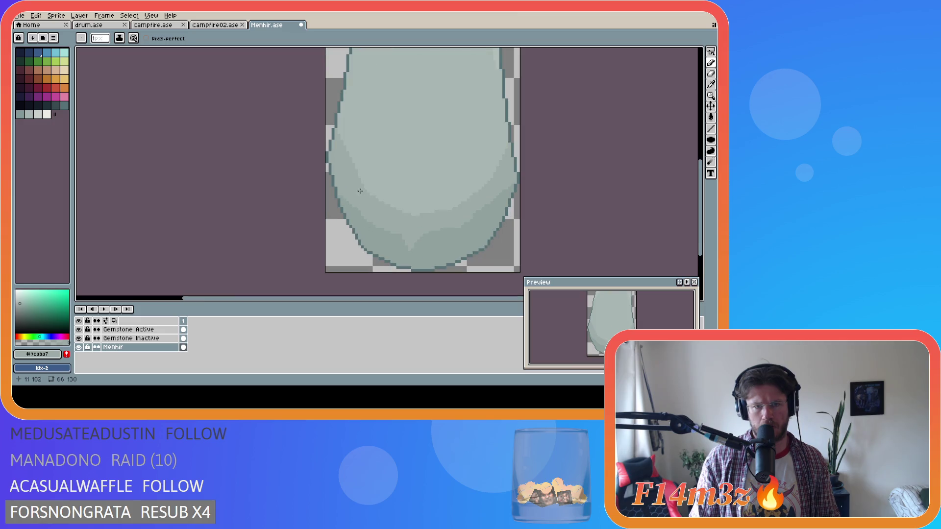
Step: Undo a stray small pencil stroke on the left edge
{"action": "key", "text": "b"}
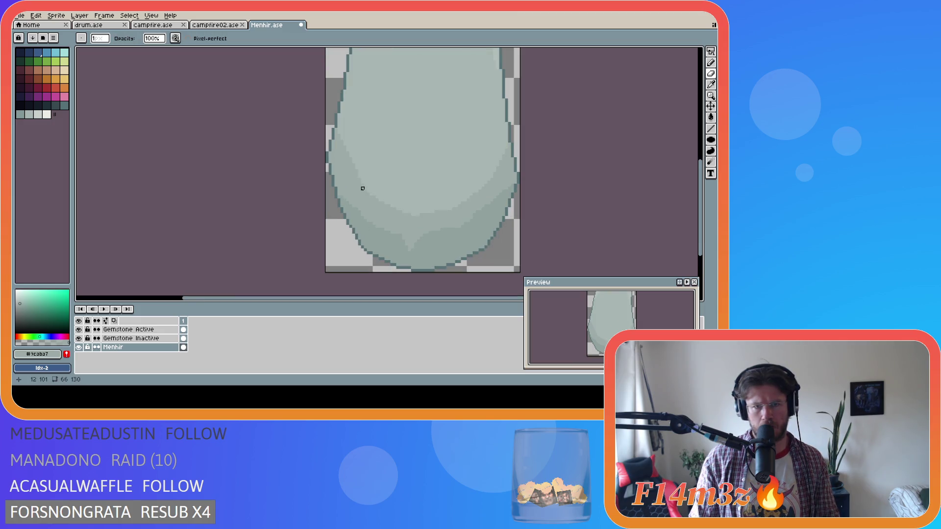
{"action": "key", "text": "v"}
{"action": "key", "text": "ctrl+z"}
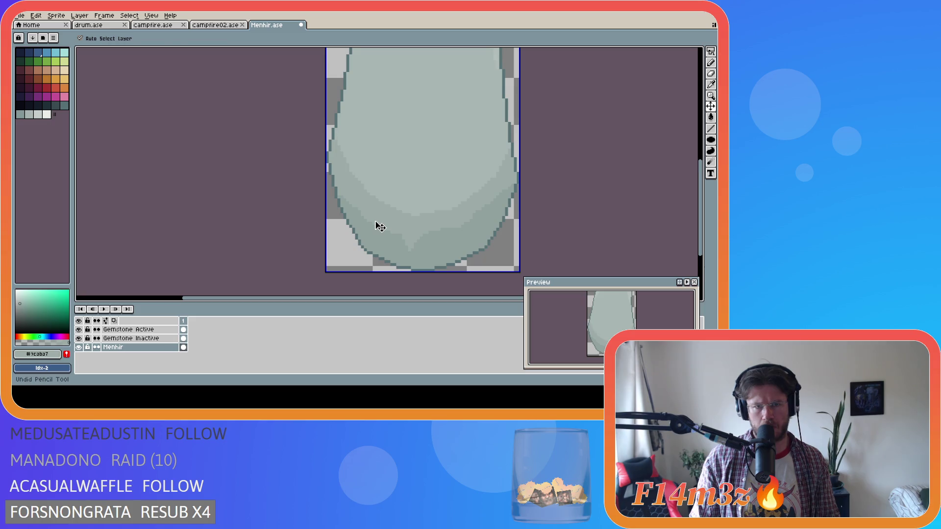
{"action": "key", "text": "b"}
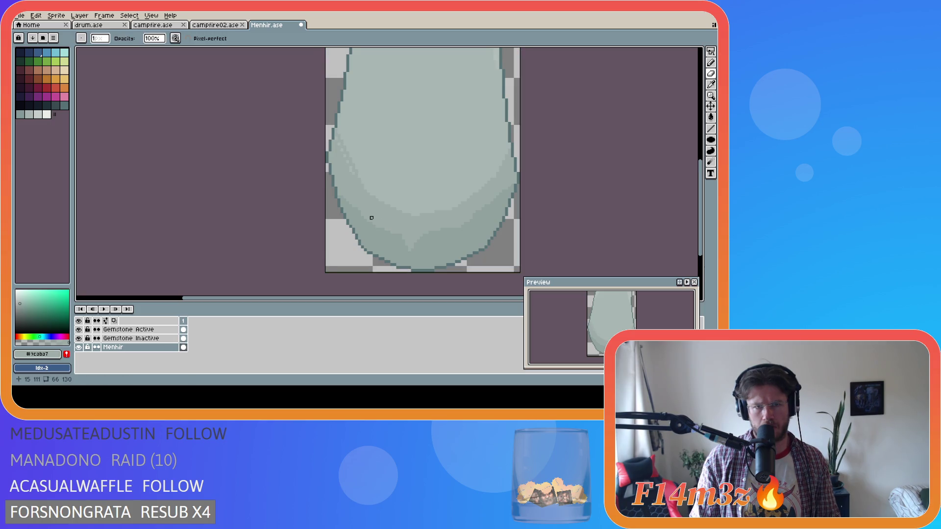
{"action": "key", "text": "ctrl+z"}
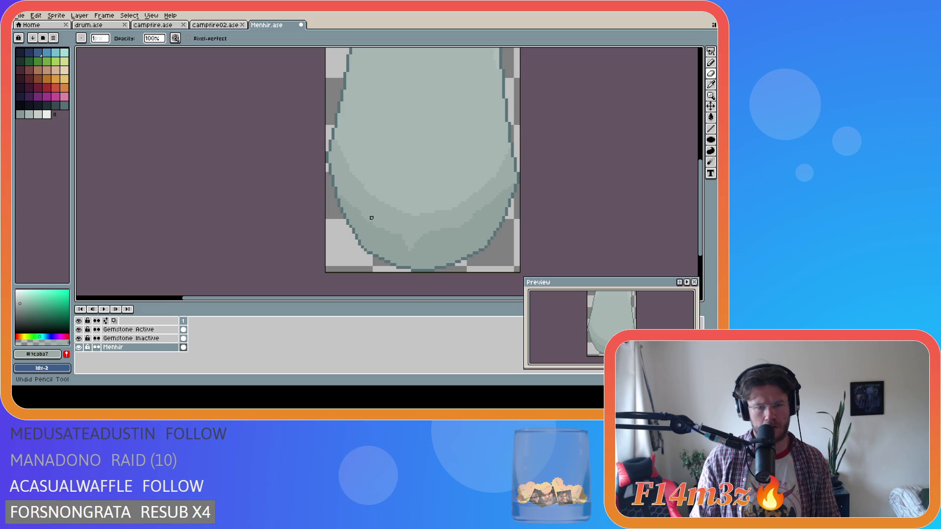
{"action": "key", "text": "e"}
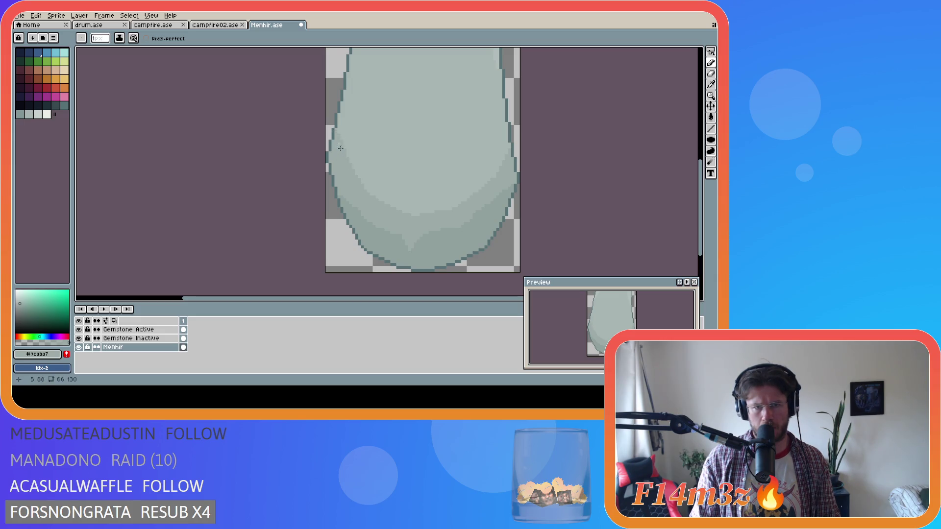
Step: Zoom in and out to review the left-edge shading against the whole stone
{"action": "scroll", "coordinate": [432, 254], "scroll_direction": "down", "scroll_amount": 1}
{"action": "scroll", "coordinate": [432, 254], "scroll_direction": "down", "scroll_amount": 1}
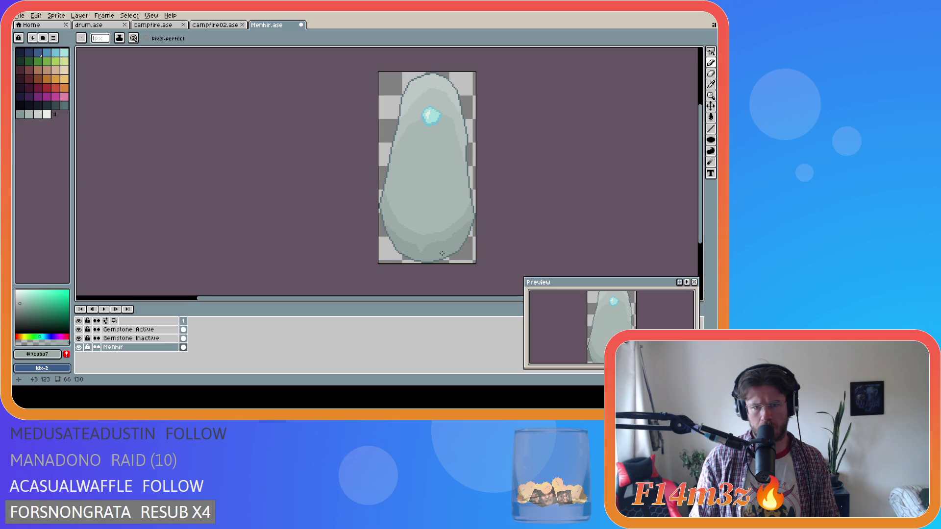
{"action": "scroll", "coordinate": [442, 253], "scroll_direction": "down", "scroll_amount": 1}
{"action": "scroll", "coordinate": [445, 253], "scroll_direction": "up", "scroll_amount": 3}
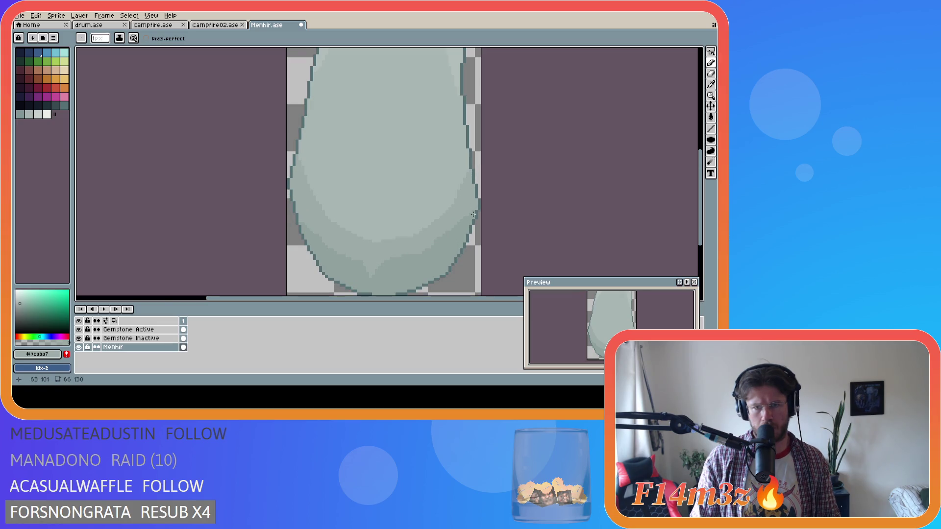
{"action": "scroll", "coordinate": [471, 210], "scroll_direction": "down", "scroll_amount": 4}
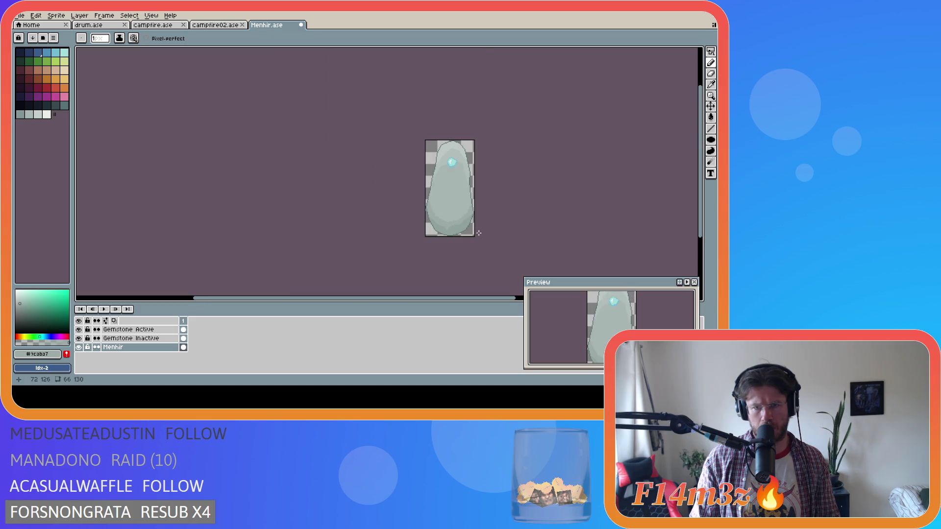
{"action": "scroll", "coordinate": [475, 225], "scroll_direction": "up", "scroll_amount": 4}
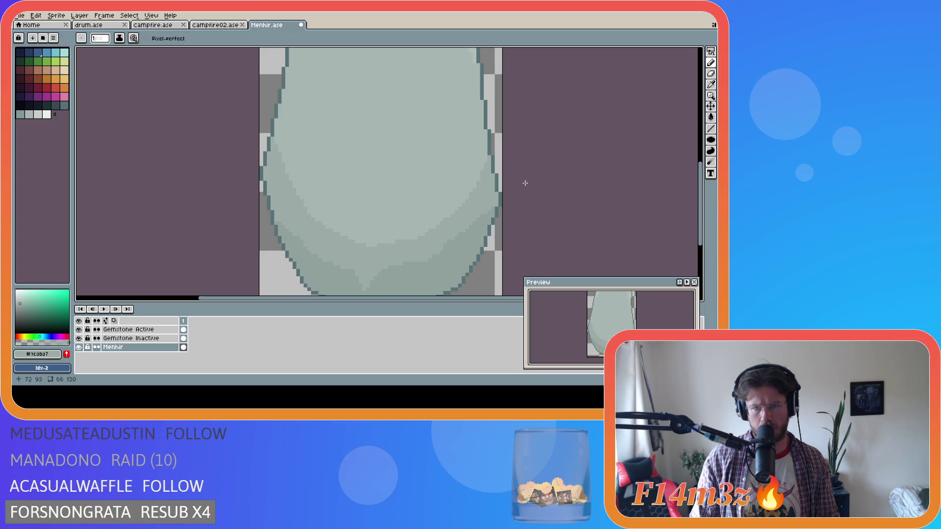
{"action": "scroll", "coordinate": [453, 256], "scroll_direction": "down", "scroll_amount": 4}
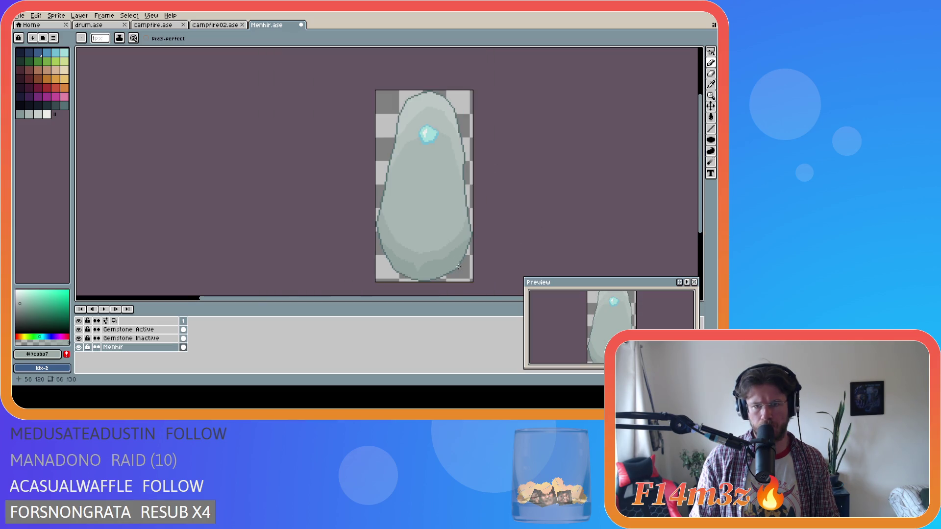
{"action": "scroll", "coordinate": [458, 264], "scroll_direction": "up", "scroll_amount": 4}
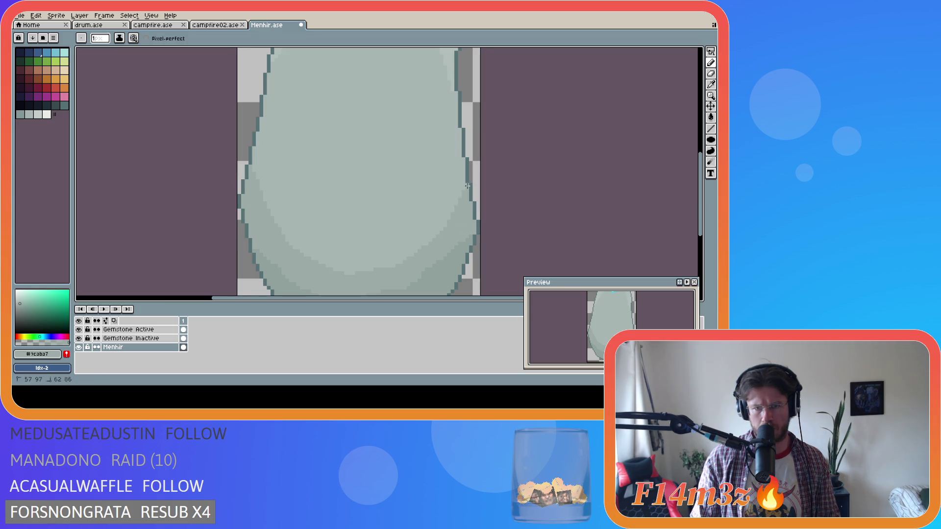
{"action": "scroll", "coordinate": [373, 254], "scroll_direction": "down", "scroll_amount": 2}
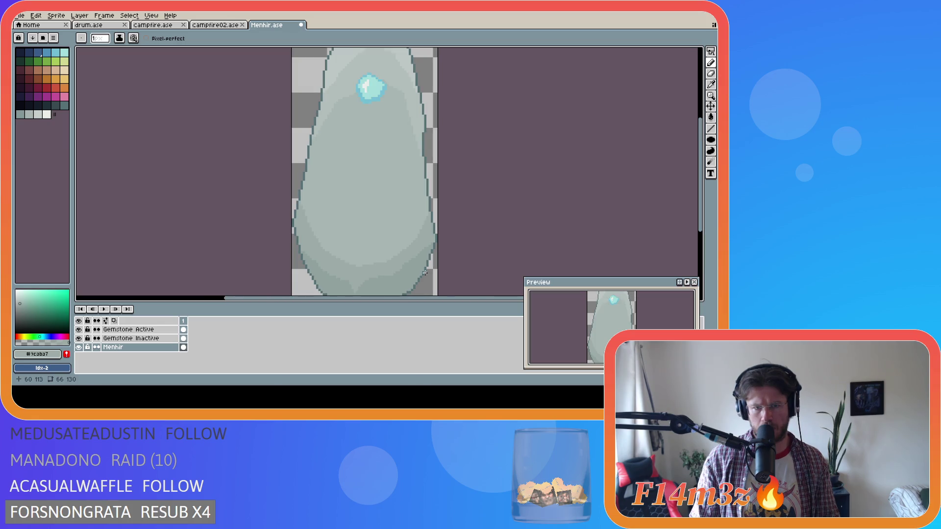
{"action": "scroll", "coordinate": [424, 273], "scroll_direction": "down", "scroll_amount": 1}
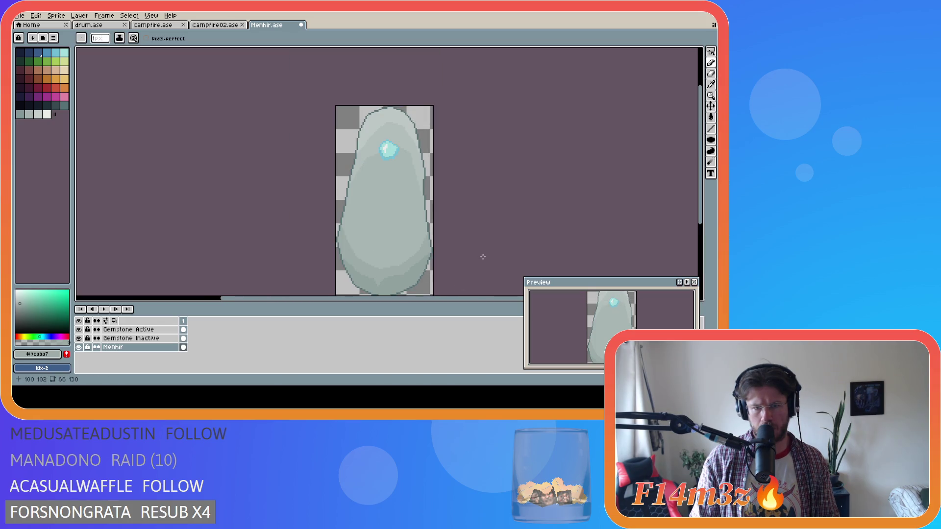
{"action": "scroll", "coordinate": [482, 257], "scroll_direction": "down", "scroll_amount": 1}
Step: Save Menhir.ase and adjust the view to inspect the menhir
{"action": "key", "text": "ctrl+s"}
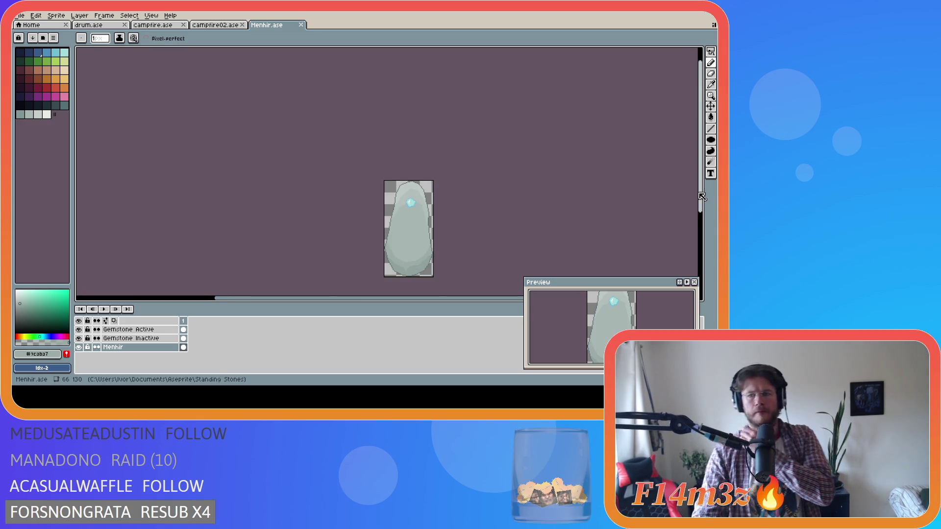
{"action": "left_click_drag", "start_coordinate": [700, 196], "coordinate": [701, 219]}
{"action": "mouse_move", "coordinate": [335, 297]}
{"action": "left_mouse_down"}
{"action": "mouse_move", "coordinate": [357, 297]}
{"action": "mouse_move", "coordinate": [347, 297]}
{"action": "left_mouse_up"}
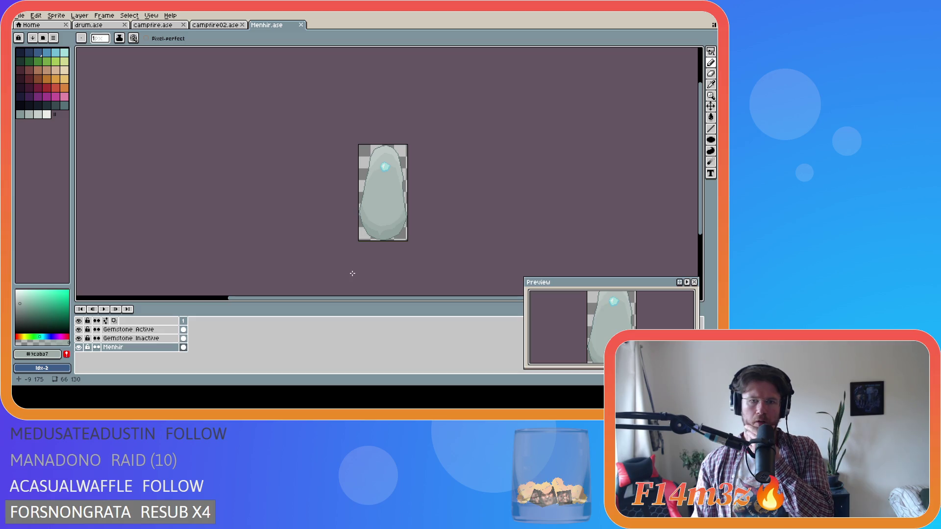
{"action": "scroll", "coordinate": [389, 225], "scroll_direction": "up", "scroll_amount": 2}
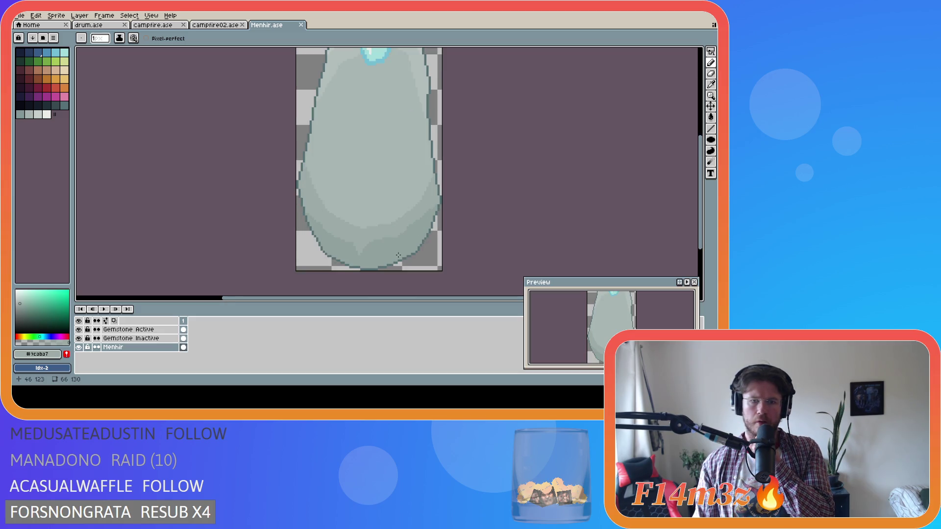
{"action": "scroll", "coordinate": [398, 255], "scroll_direction": "down", "scroll_amount": 2}
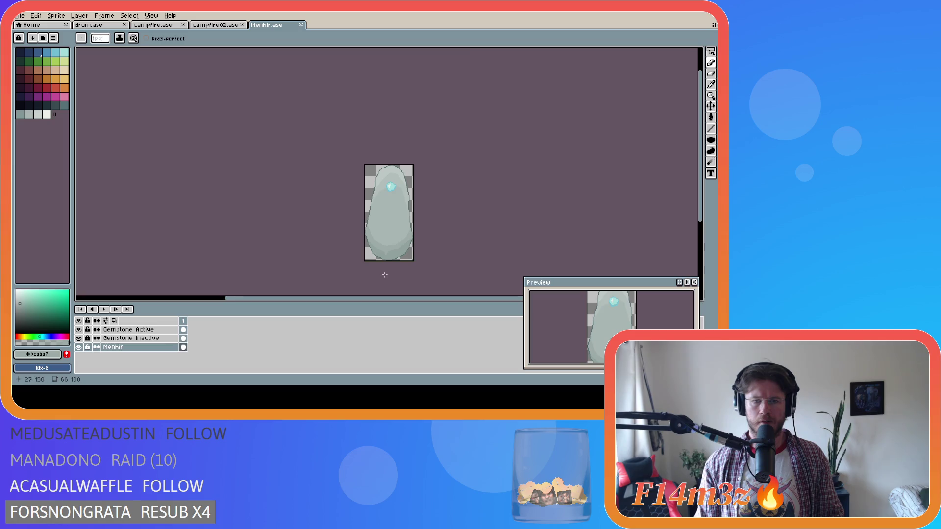
Step: Re-save Menhir.ase after another zoom check and toggle the Gemstone Active layer's visibility
{"action": "scroll", "coordinate": [384, 273], "scroll_direction": "up", "scroll_amount": 2}
{"action": "scroll", "coordinate": [401, 267], "scroll_direction": "down", "scroll_amount": 2}
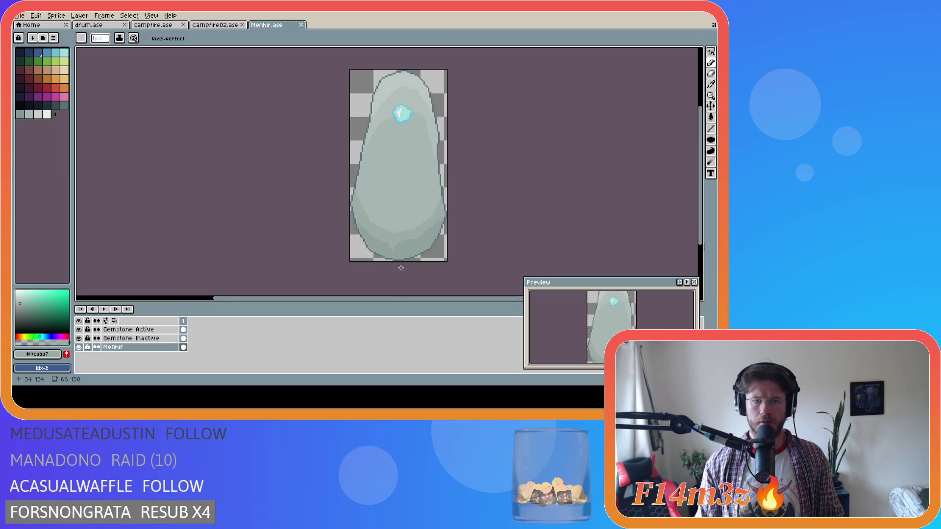
{"action": "scroll", "coordinate": [400, 268], "scroll_direction": "down", "scroll_amount": 1}
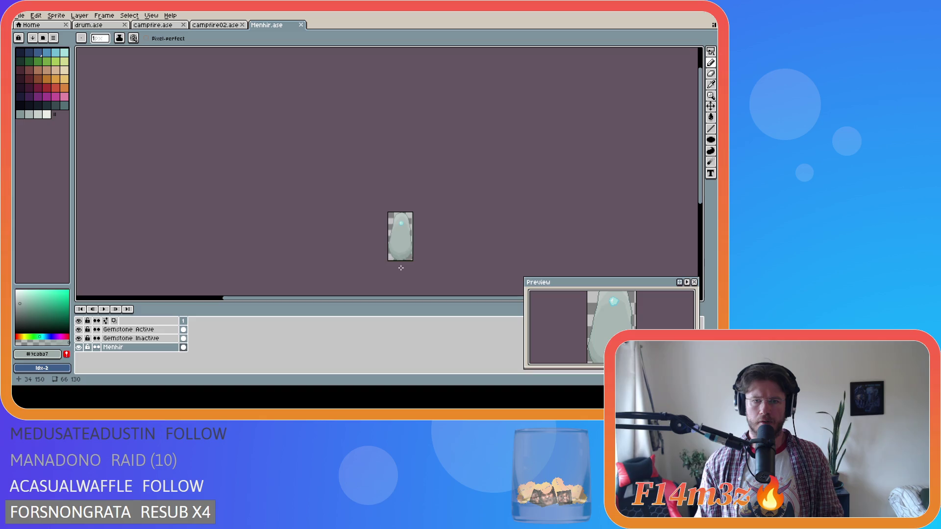
{"action": "scroll", "coordinate": [401, 268], "scroll_direction": "up", "scroll_amount": 1}
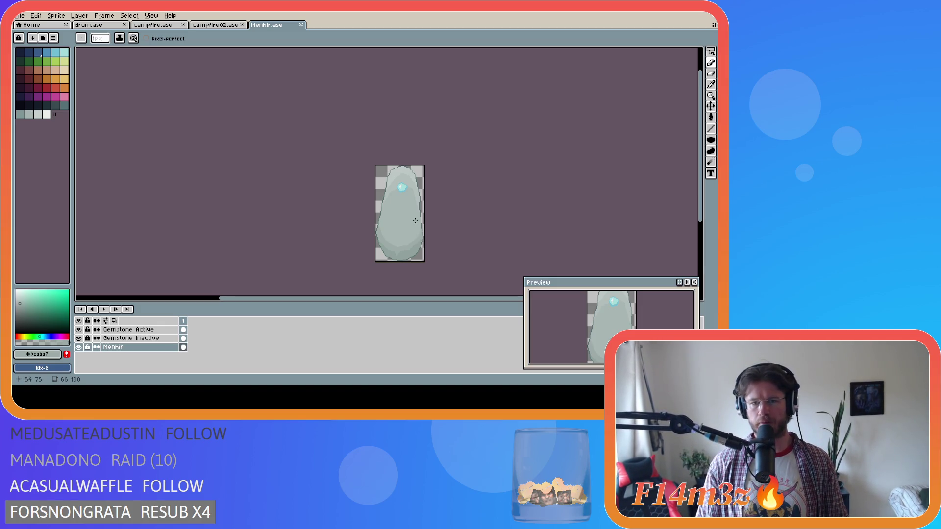
{"action": "key", "text": "ctrl+s"}
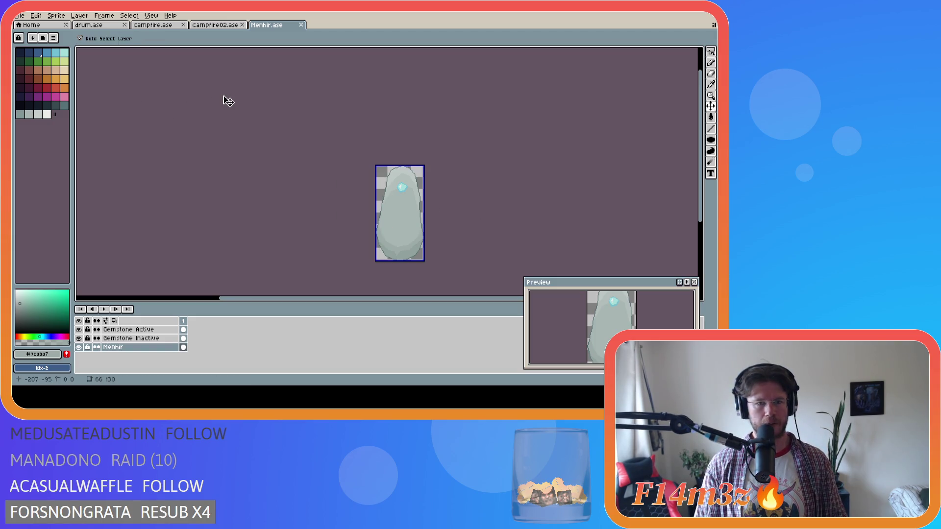
{"action": "left_click", "coordinate": [78, 329]}
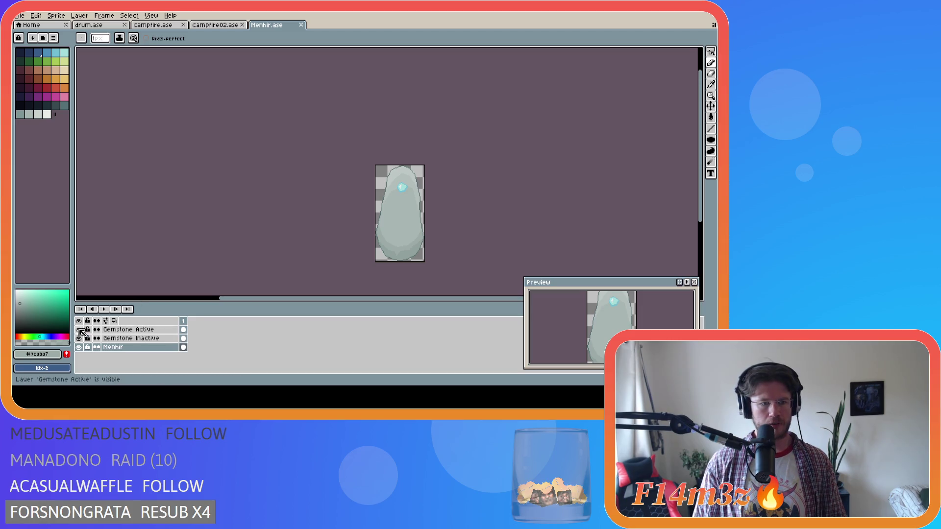
Step: Export the blue inactive-gem menhir as Final\sp_menhir_inactive.png
{"action": "key", "text": "v"}
{"action": "key", "text": "b"}
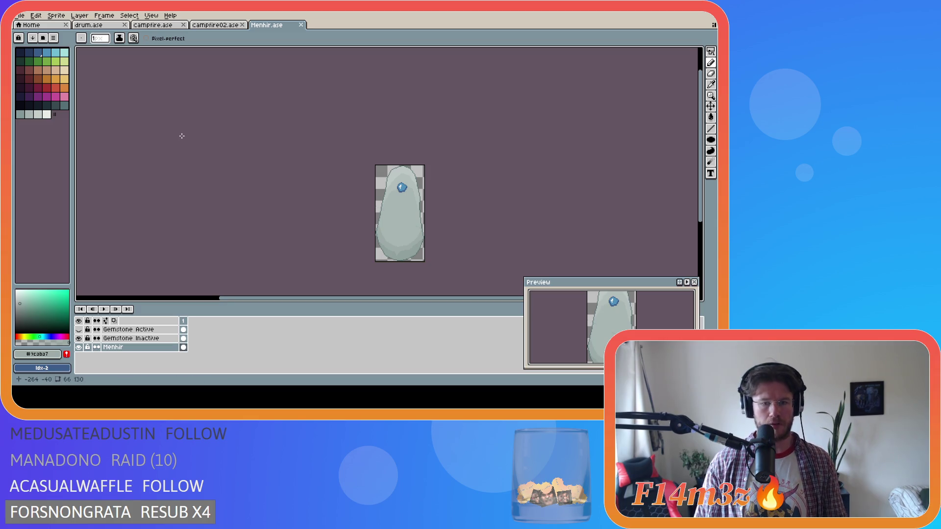
{"action": "key", "text": "ctrl+shift+e"}
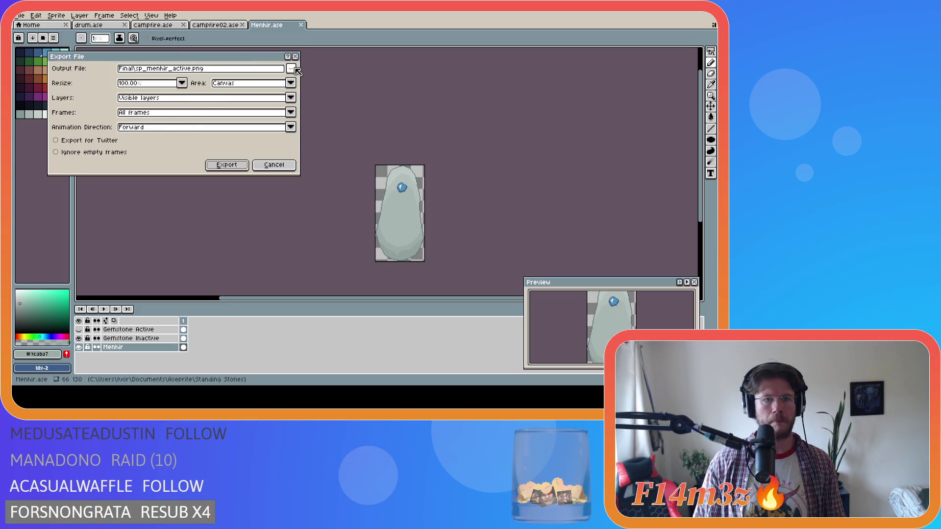
{"action": "left_click", "coordinate": [292, 69]}
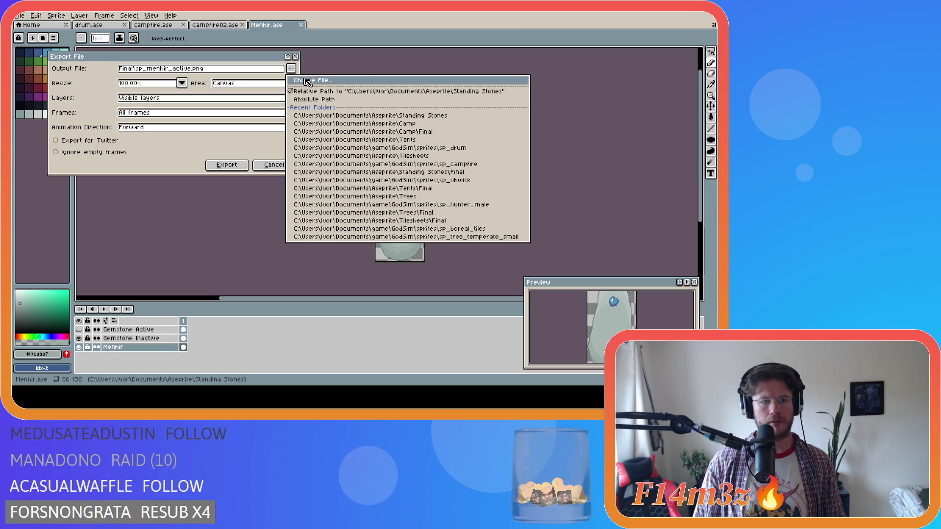
{"action": "left_click", "coordinate": [307, 81]}
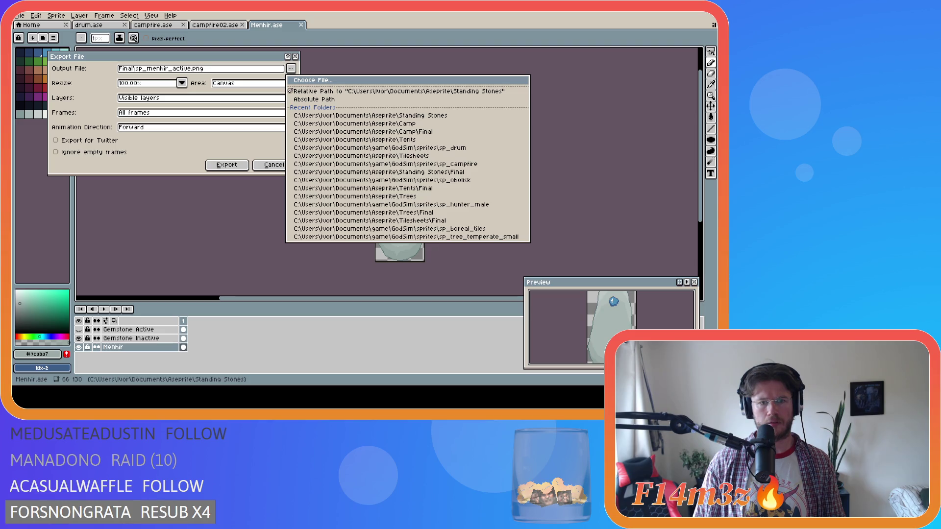
{"action": "left_click", "coordinate": [226, 164]}
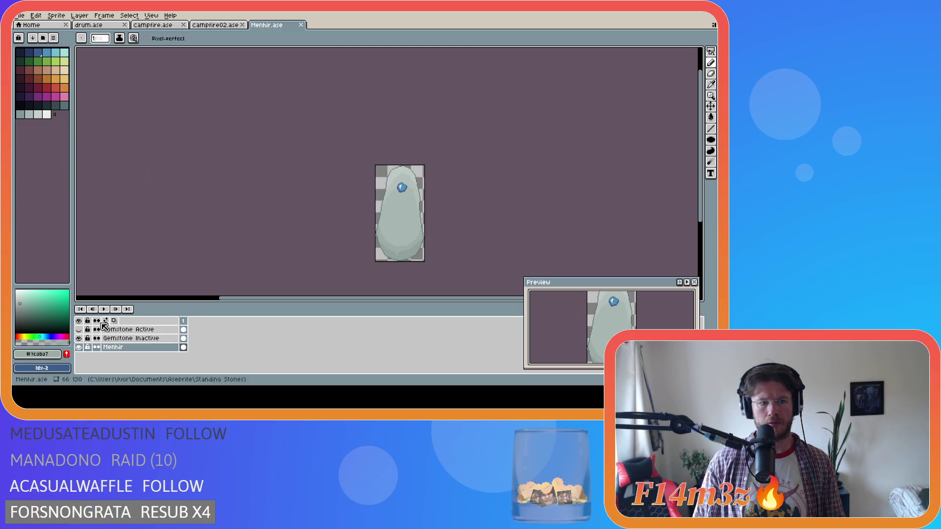
Step: Show Gemstone Active, export sp_menhir_active.png, then expand GameMaker's Sprites folder
{"action": "left_click", "coordinate": [79, 330]}
{"action": "key", "text": "ctrl+alt+shift+s"}
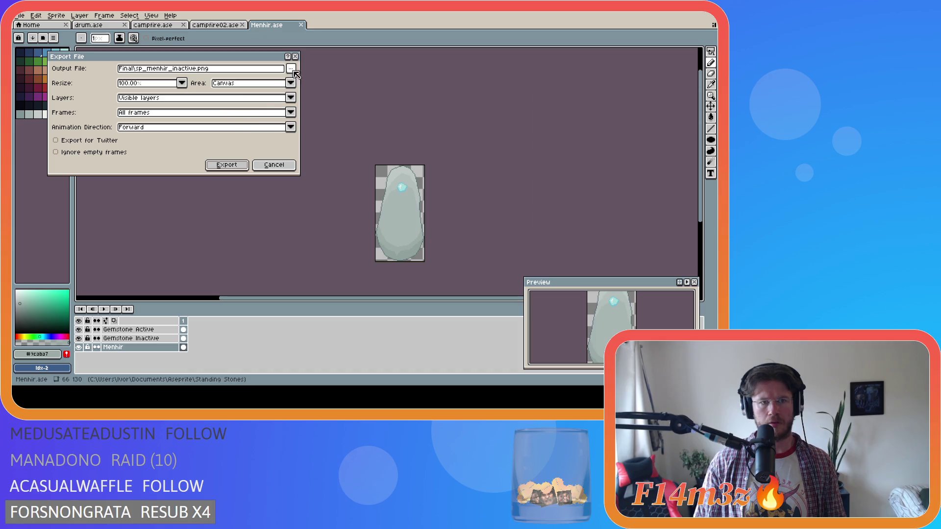
{"action": "left_click", "coordinate": [292, 70]}
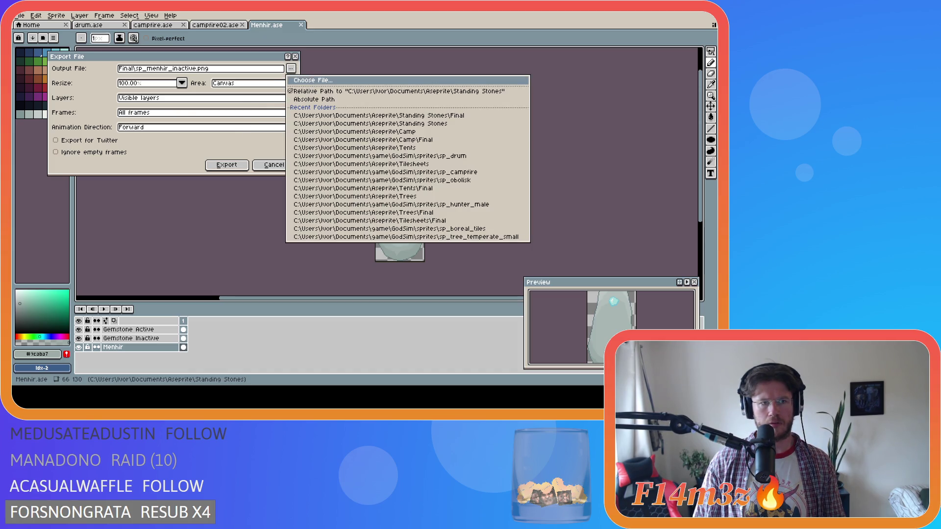
{"action": "key", "text": "Escape"}
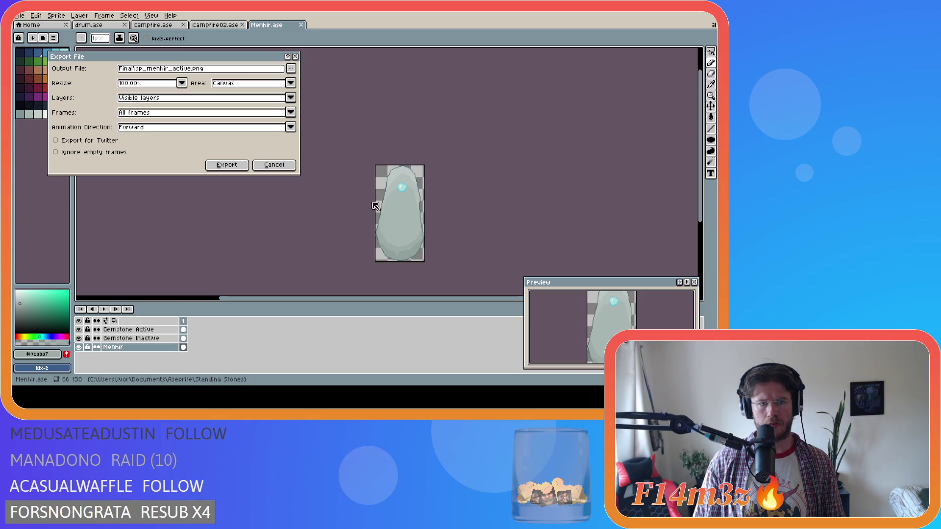
{"action": "left_click", "coordinate": [226, 165]}
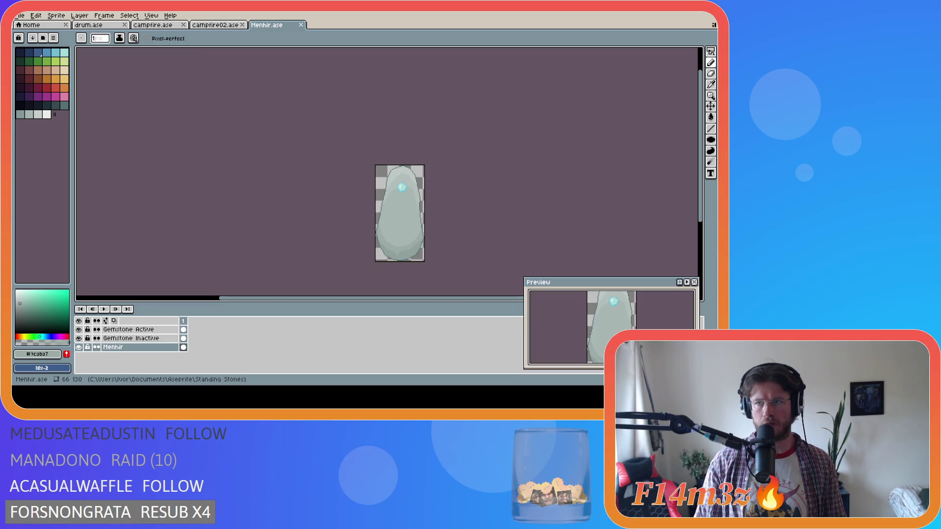
{"action": "key", "text": "alt+Tab"}
{"action": "left_click", "coordinate": [609, 242]}
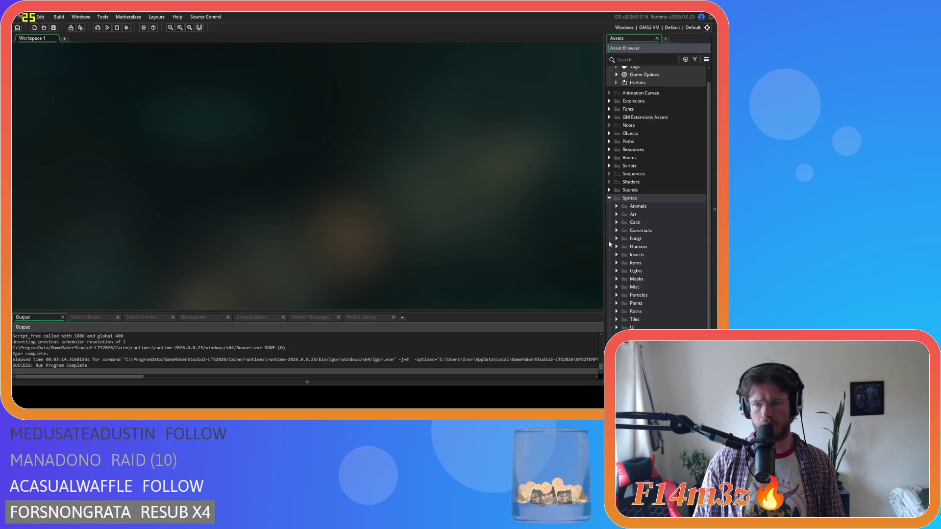
Step: Expand the Constructs sprite folder and open sp_obolisk in the sprite editor
{"action": "scroll", "coordinate": [610, 240], "scroll_direction": "down", "scroll_amount": 2}
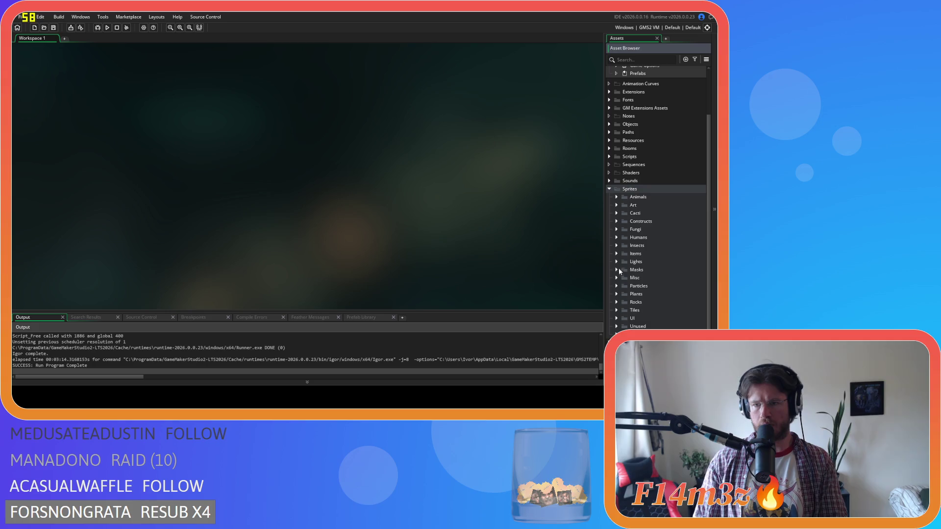
{"action": "left_click", "coordinate": [616, 238]}
{"action": "scroll", "coordinate": [636, 245], "scroll_direction": "down", "scroll_amount": 6}
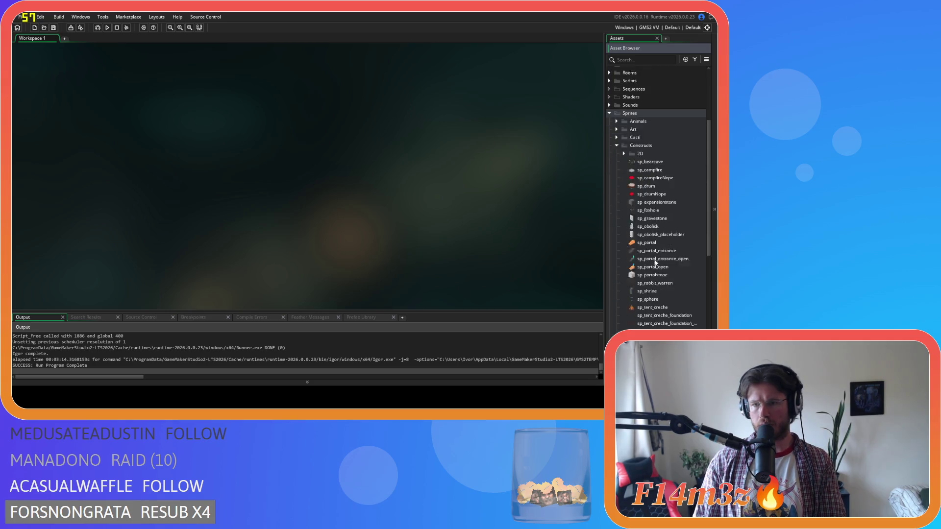
{"action": "scroll", "coordinate": [667, 249], "scroll_direction": "down", "scroll_amount": 2}
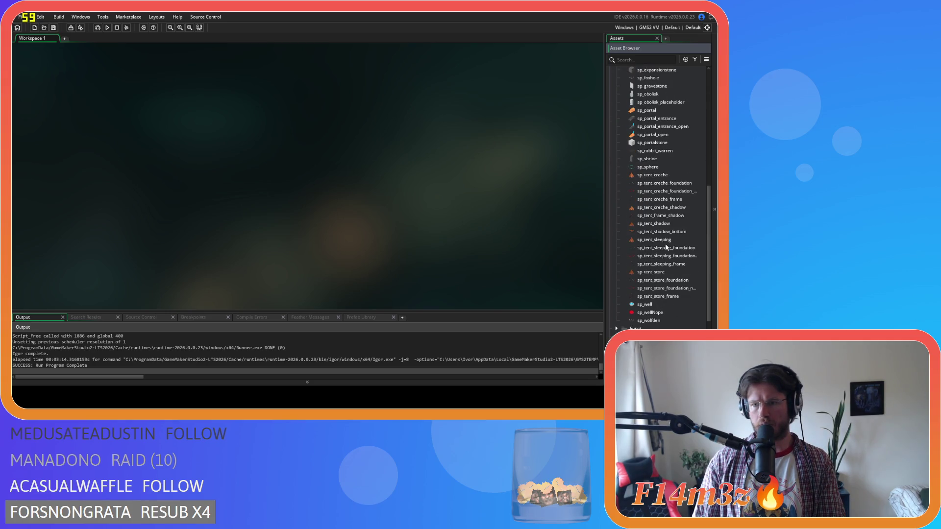
{"action": "scroll", "coordinate": [678, 278], "scroll_direction": "up", "scroll_amount": 3}
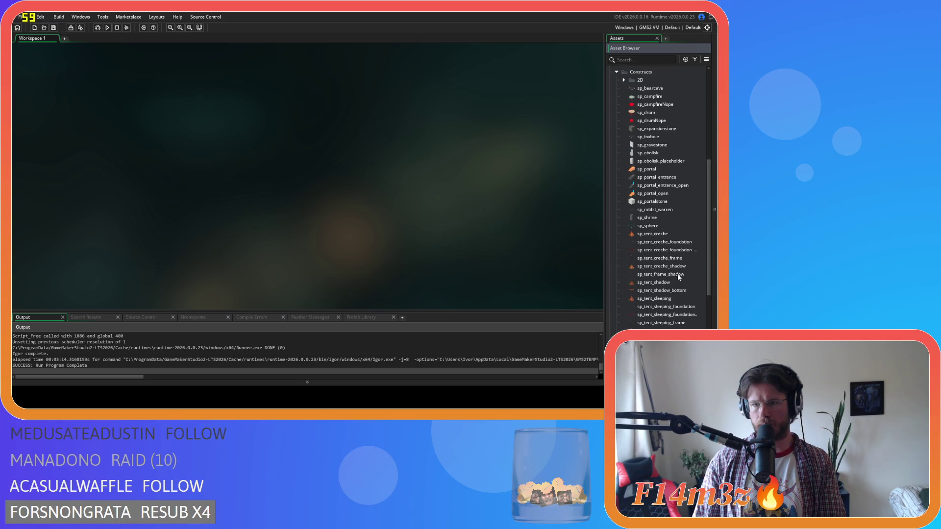
{"action": "left_click", "coordinate": [652, 154]}
{"action": "double_click", "coordinate": [649, 153]}
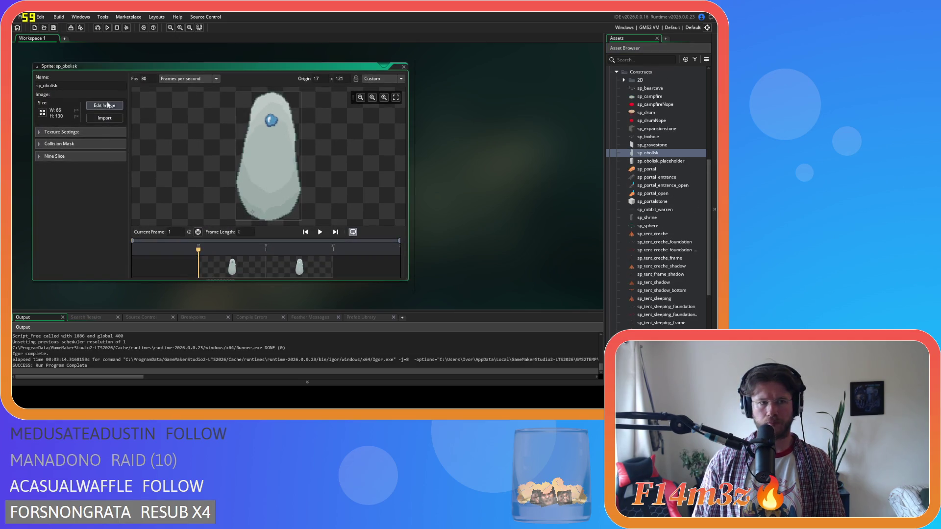
Step: In sp_obolisk's image editor, import the two new menhir PNGs as frames
{"action": "left_click", "coordinate": [106, 103]}
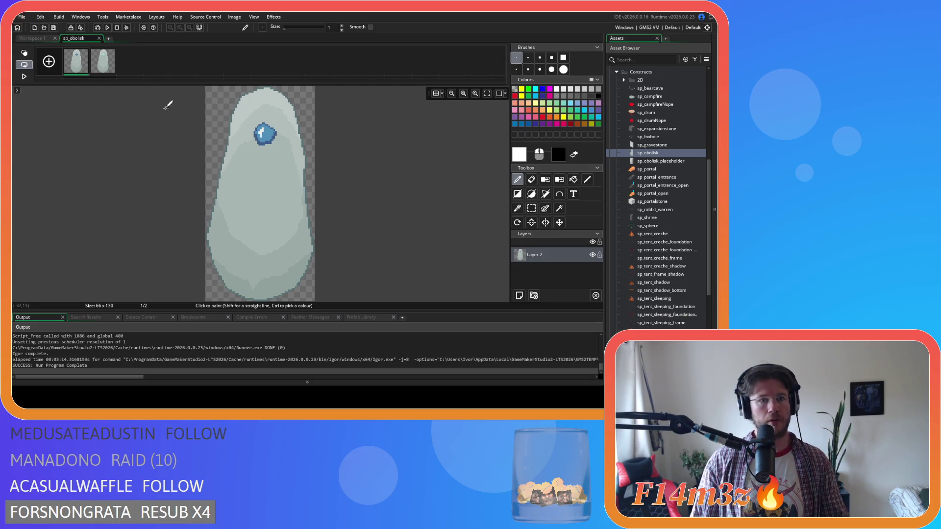
{"action": "left_click", "coordinate": [101, 66]}
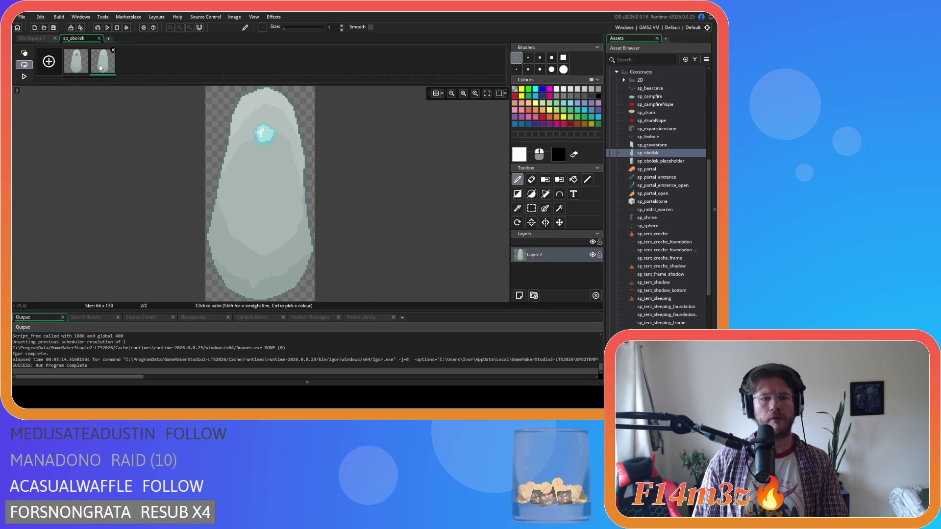
{"action": "left_click", "coordinate": [78, 68]}
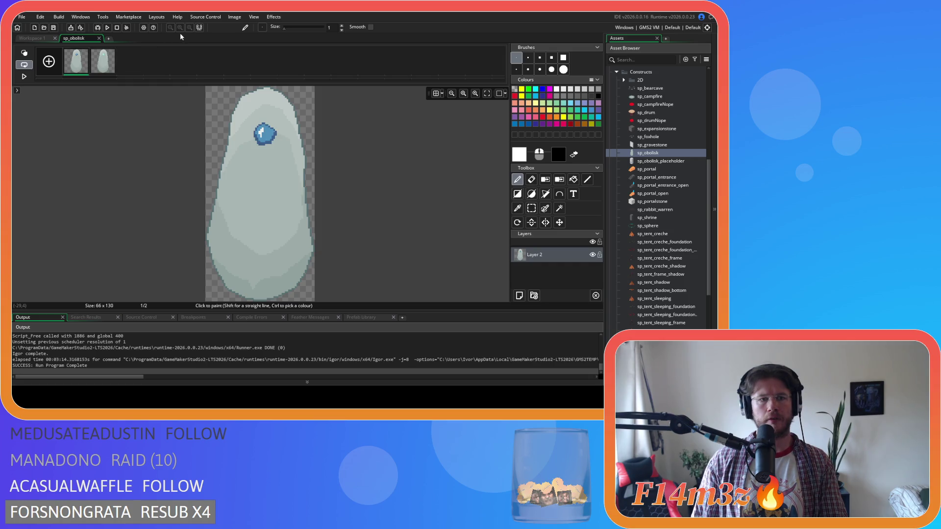
{"action": "left_click", "coordinate": [234, 17]}
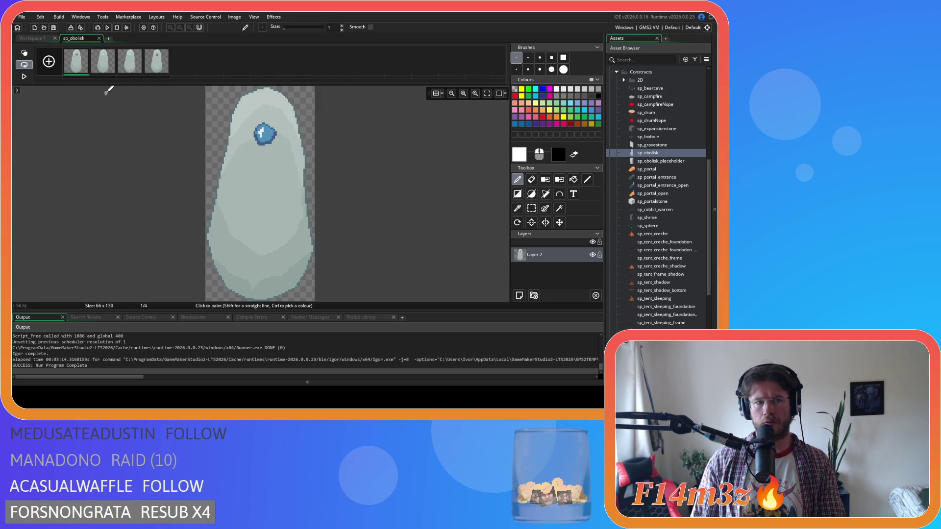
Step: Delete the old frames, confirming Yes, and close the image and sprite editors
{"action": "left_click", "coordinate": [98, 68], "text": "shift"}
{"action": "left_click", "coordinate": [130, 69]}
{"action": "left_click", "coordinate": [145, 69]}
{"action": "left_click", "coordinate": [130, 68]}
{"action": "left_click", "coordinate": [103, 68]}
{"action": "left_click", "coordinate": [76, 68]}
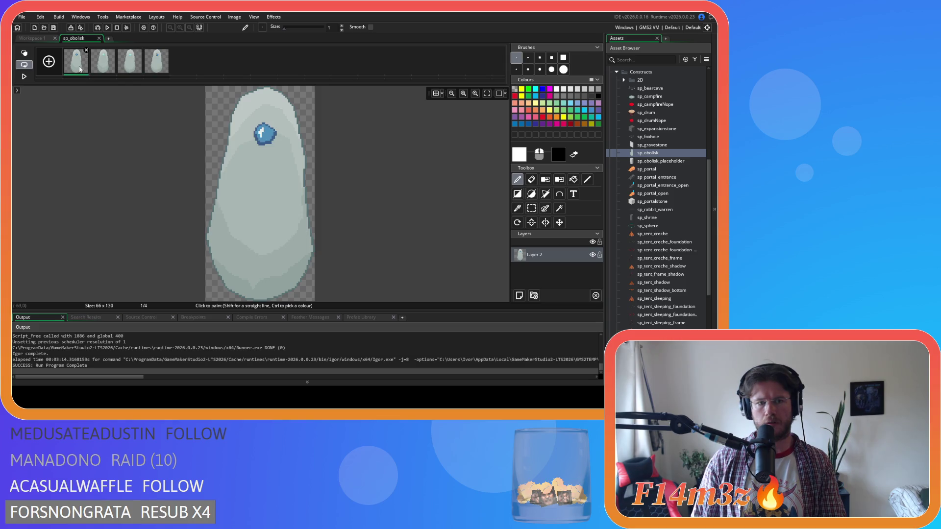
{"action": "left_click", "coordinate": [109, 65], "text": "shift"}
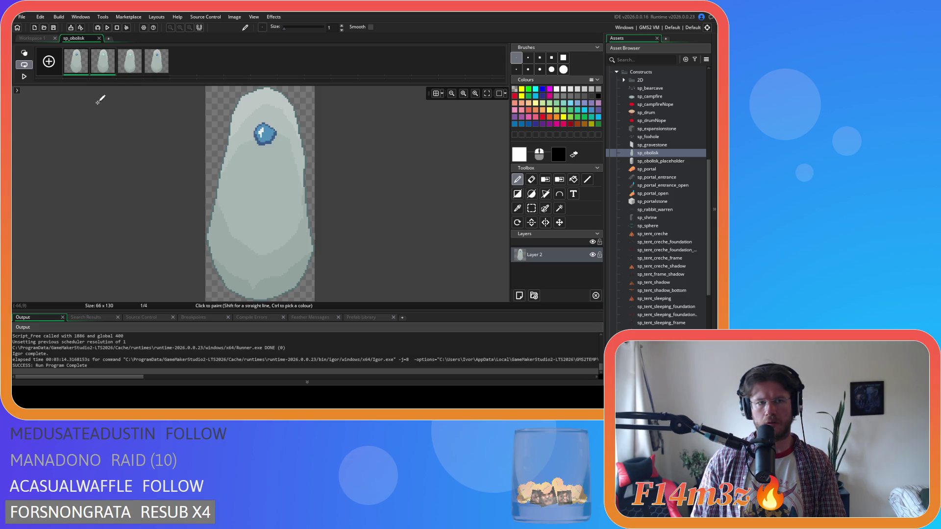
{"action": "key", "text": "Delete"}
{"action": "left_click", "coordinate": [336, 185]}
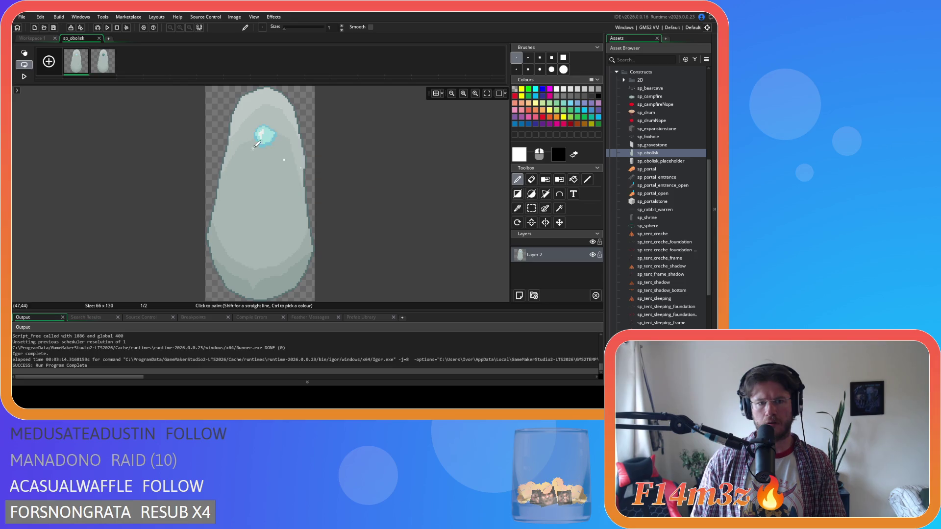
{"action": "left_click", "coordinate": [99, 38]}
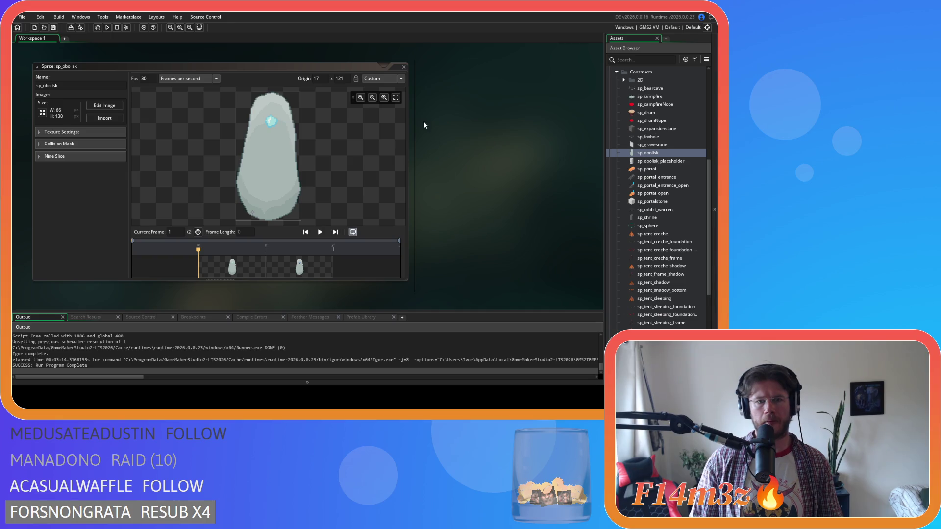
{"action": "left_click", "coordinate": [404, 66]}
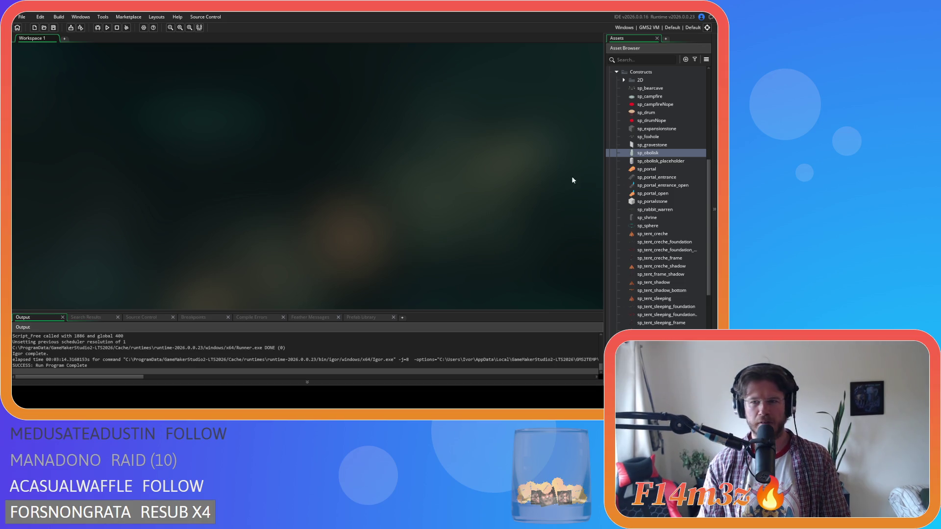
{"action": "scroll", "coordinate": [617, 113], "scroll_direction": "up", "scroll_amount": 5}
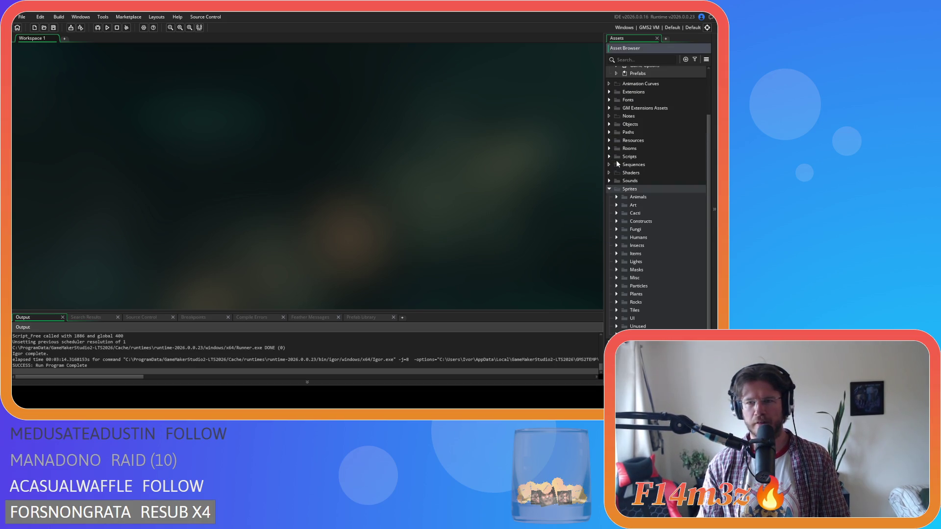
Step: Collapse the Sprites folder and run the project with F5 to launch Entheogen
{"action": "left_click", "coordinate": [608, 189]}
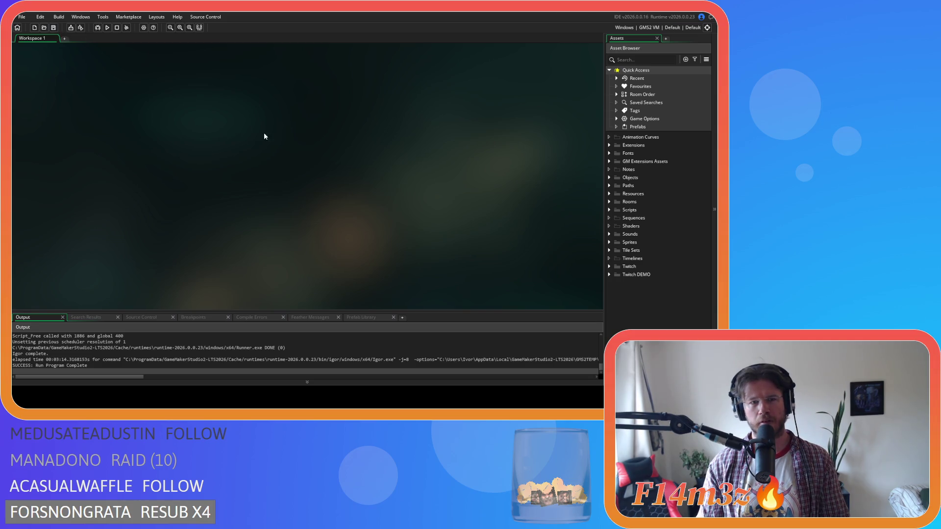
{"action": "key", "text": "F5"}
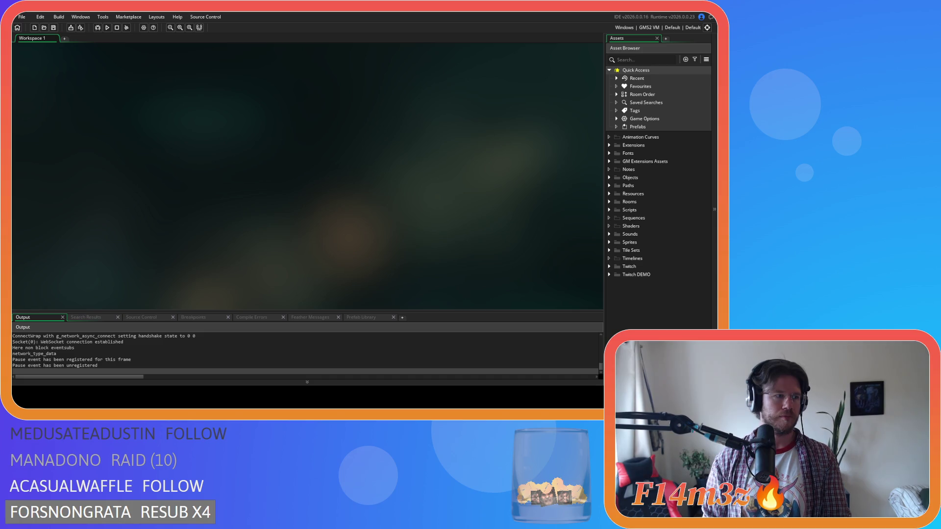
{"action": "key", "text": "alt+Tab"}
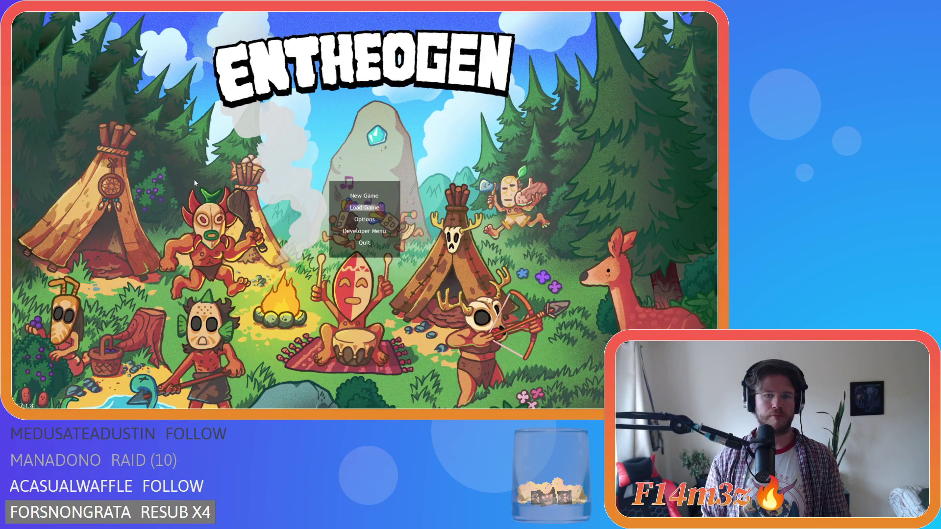
Step: Load the saved game and walk the character toward the menhir, zooming to look
{"action": "key", "text": "Return"}
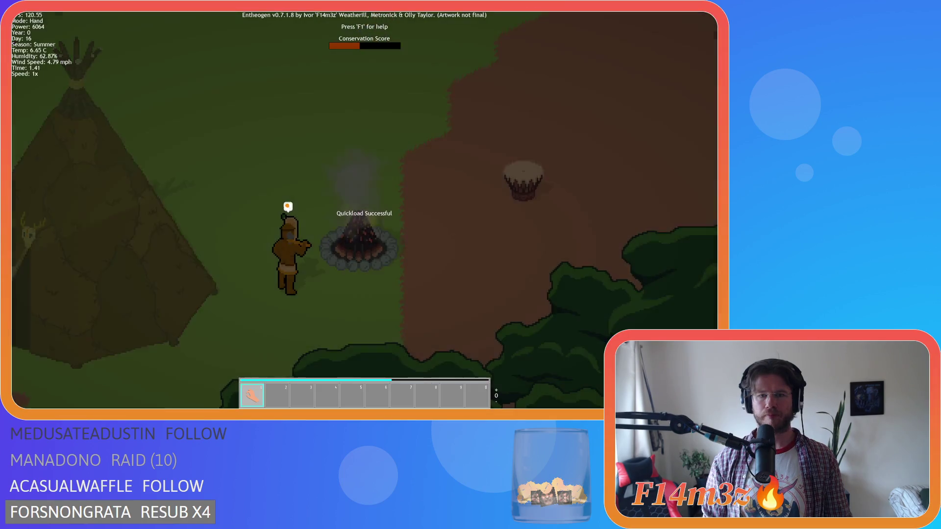
{"action": "key", "text": "w"}
{"action": "key", "text": "d"}
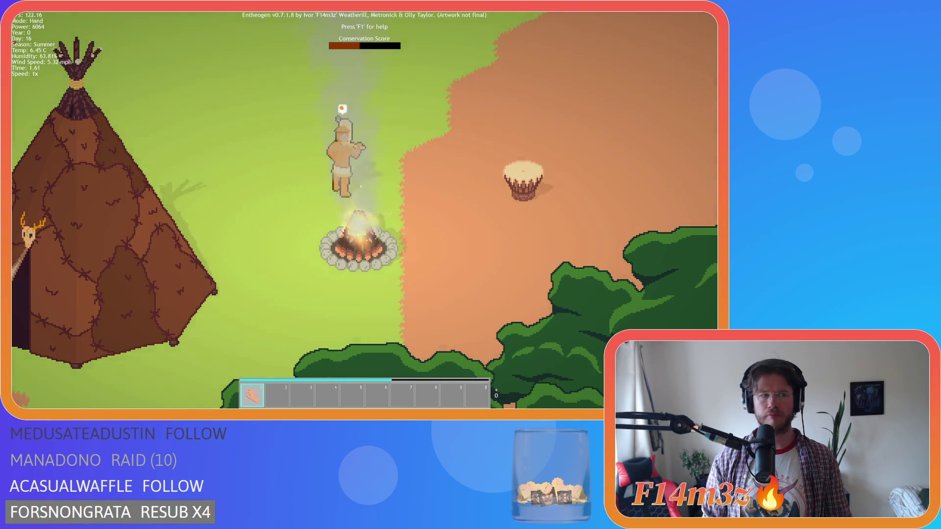
{"action": "scroll", "coordinate": [219, 157], "scroll_direction": "down", "scroll_amount": 3}
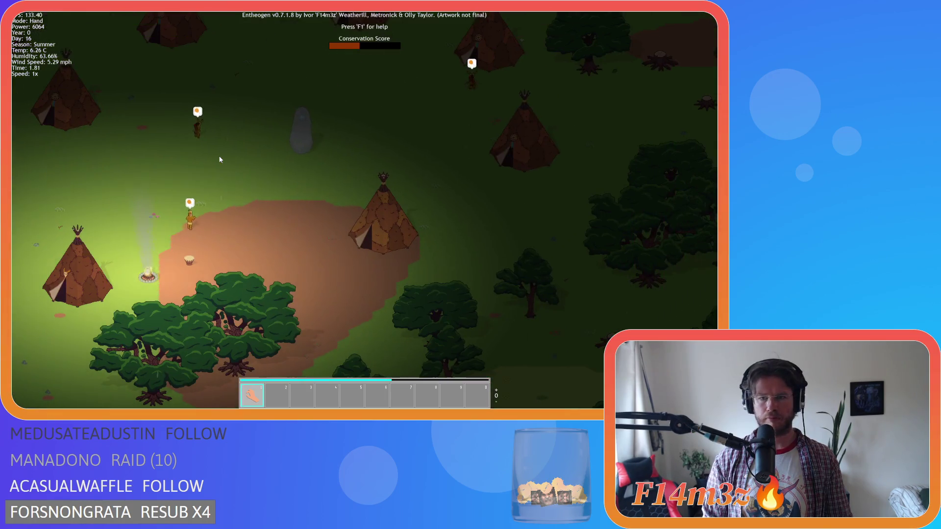
{"action": "scroll", "coordinate": [224, 157], "scroll_direction": "up", "scroll_amount": 3}
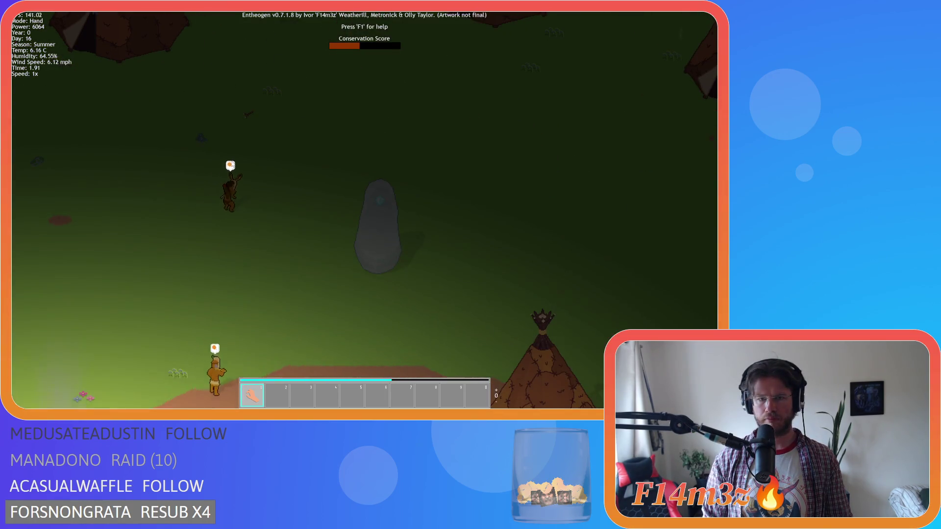
{"action": "scroll", "coordinate": [231, 161], "scroll_direction": "down", "scroll_amount": 3}
{"action": "scroll", "coordinate": [231, 160], "scroll_direction": "up", "scroll_amount": 3}
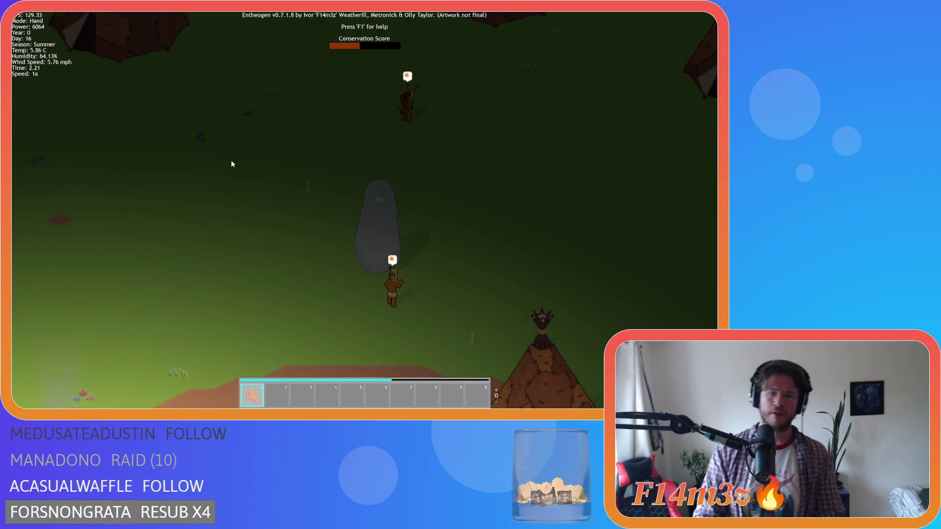
{"action": "scroll", "coordinate": [231, 162], "scroll_direction": "down", "scroll_amount": 3}
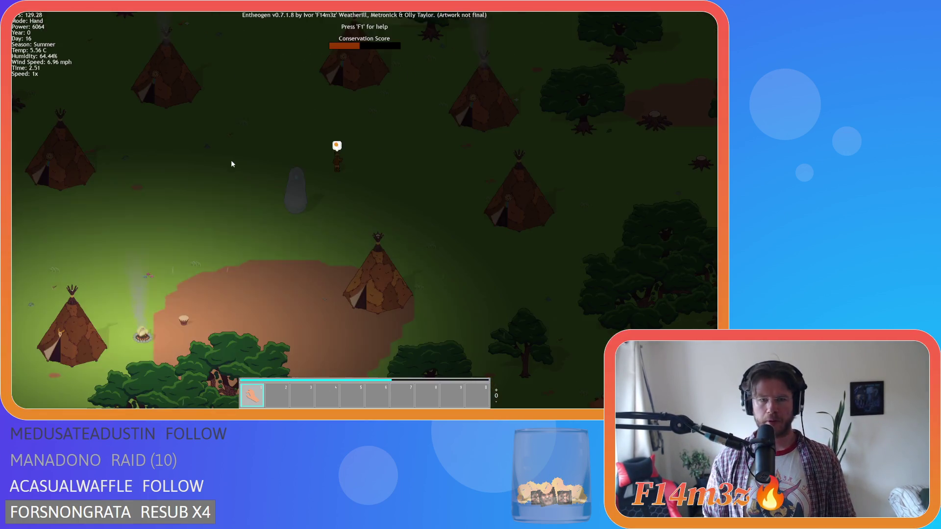
Step: Pan around the camp, toggle speed 8x and back to 1x, then quit
{"action": "key", "text": "a"}
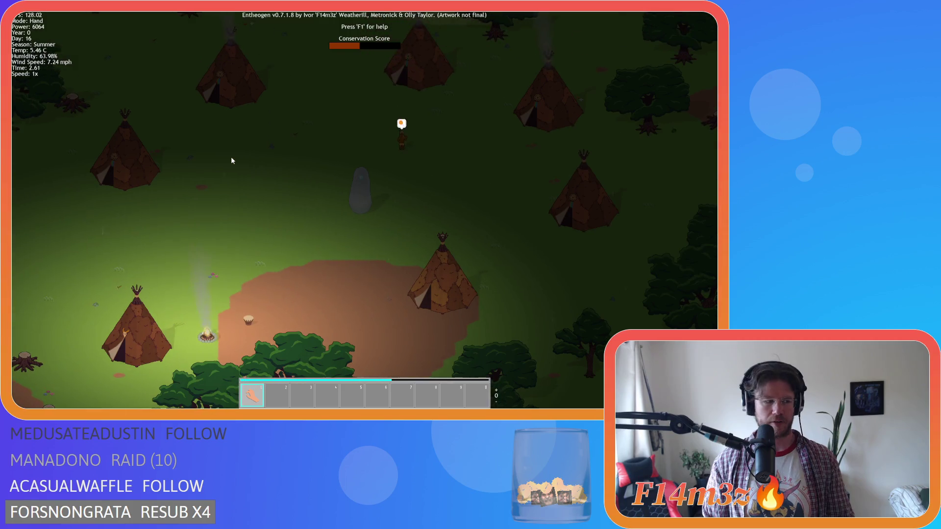
{"action": "key", "text": "plus"}
{"action": "key", "text": "plus"}
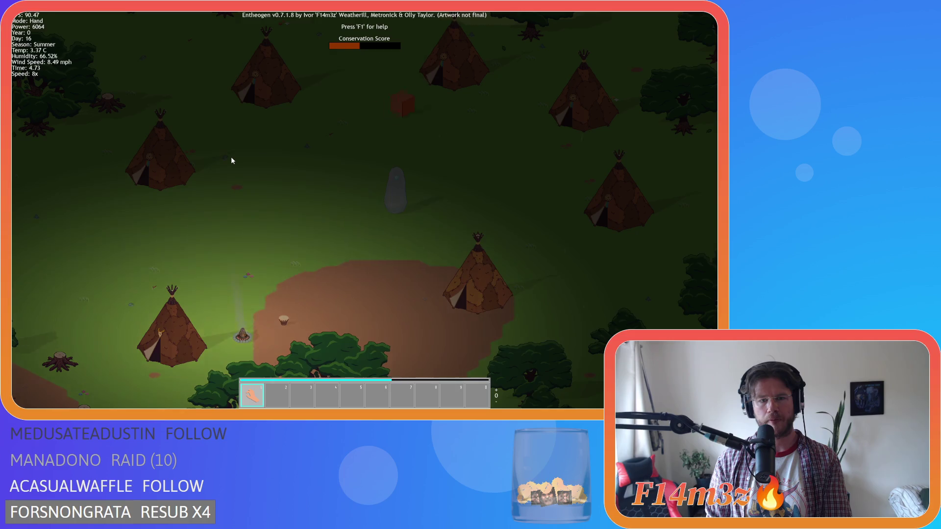
{"action": "key", "text": "minus"}
{"action": "key", "text": "minus"}
{"action": "key", "text": "minus"}
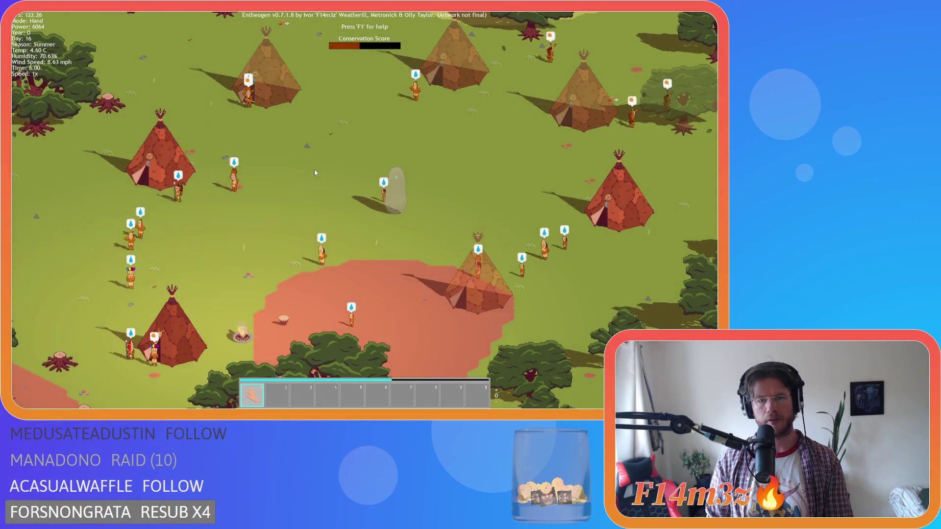
{"action": "key", "text": "d"}
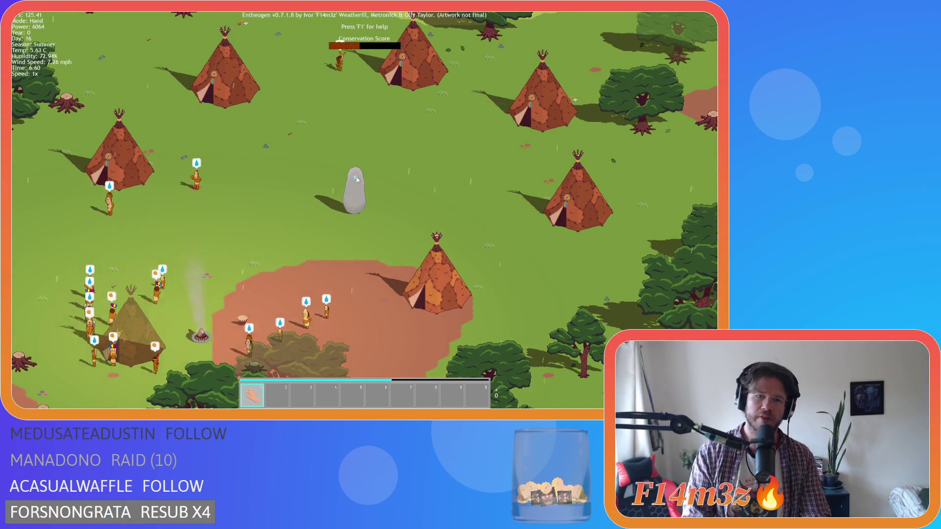
{"action": "key", "text": "Escape"}
{"action": "key", "text": "y"}
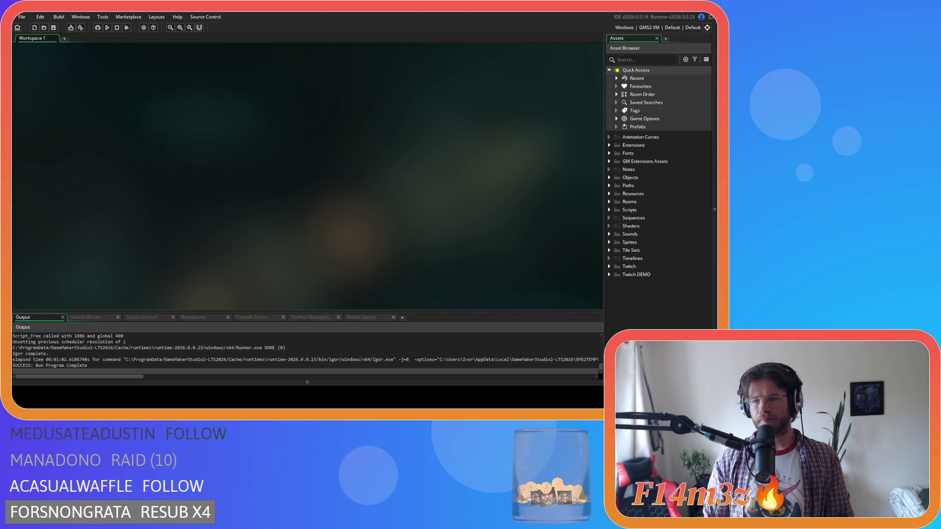
Step: Find sp_obolisk under Sprites > Constructs and open it
{"action": "double_click", "coordinate": [628, 210]}
{"action": "scroll", "coordinate": [629, 235], "scroll_direction": "down", "scroll_amount": 5}
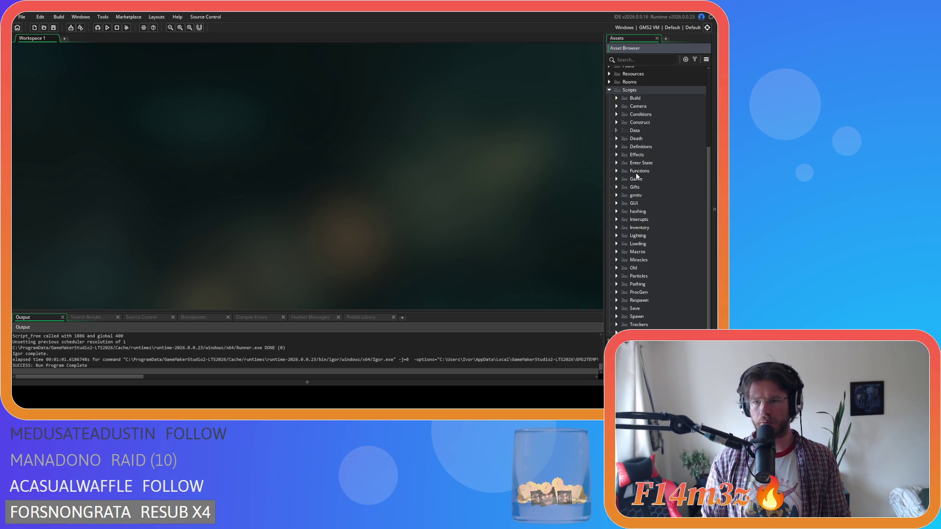
{"action": "scroll", "coordinate": [616, 186], "scroll_direction": "up", "scroll_amount": 1}
{"action": "double_click", "coordinate": [623, 116]}
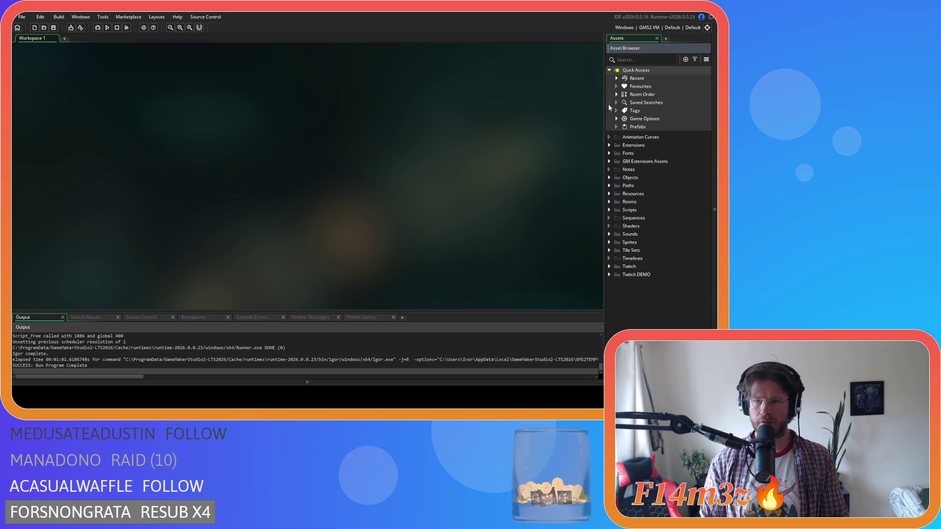
{"action": "left_click", "coordinate": [609, 242]}
{"action": "scroll", "coordinate": [623, 261], "scroll_direction": "down", "scroll_amount": 2}
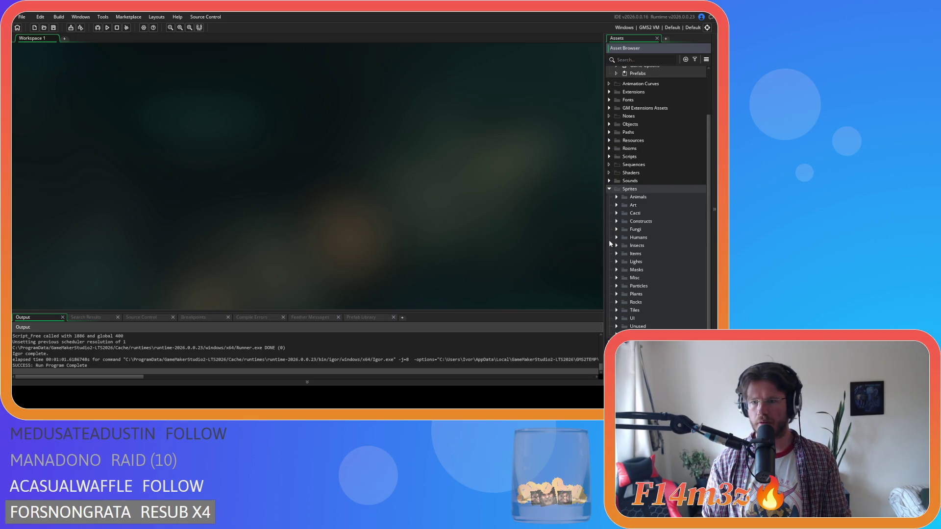
{"action": "left_click", "coordinate": [616, 222]}
{"action": "scroll", "coordinate": [673, 280], "scroll_direction": "down", "scroll_amount": 5}
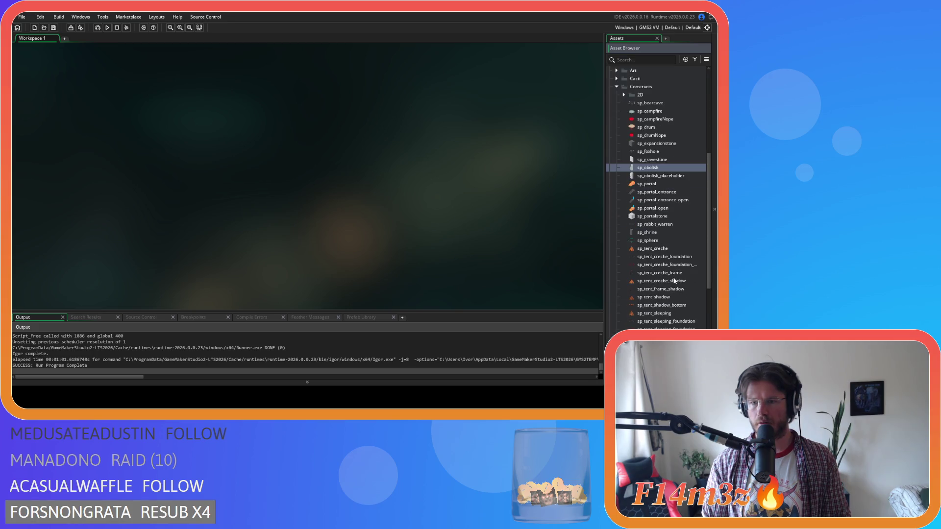
{"action": "double_click", "coordinate": [654, 168]}
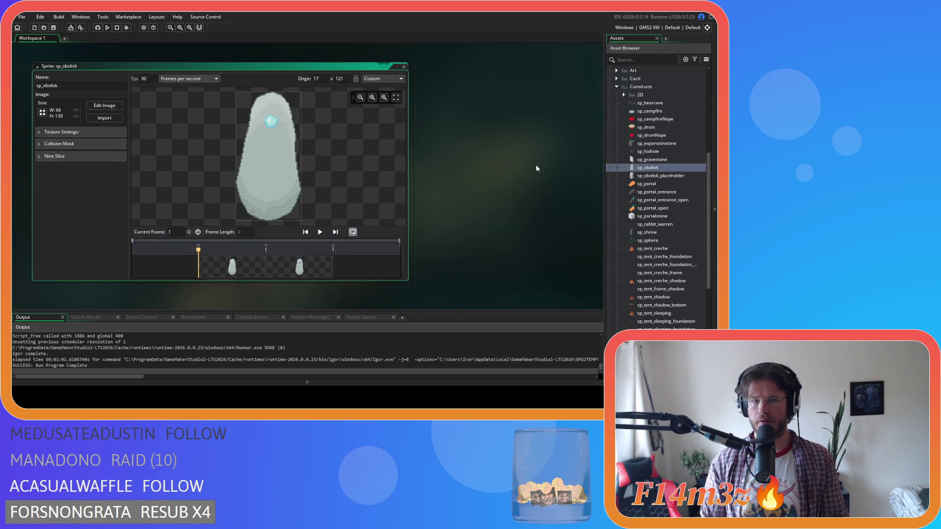
Step: Reorder frames so the blue gem comes first, then close all workspace windows
{"action": "left_click", "coordinate": [103, 106]}
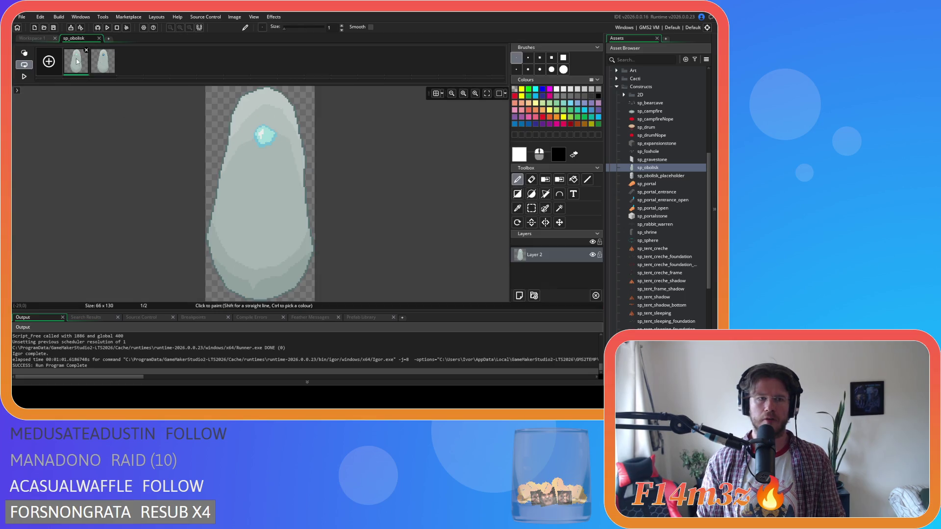
{"action": "left_click_drag", "start_coordinate": [106, 60], "coordinate": [125, 82]}
{"action": "left_click", "coordinate": [99, 38]}
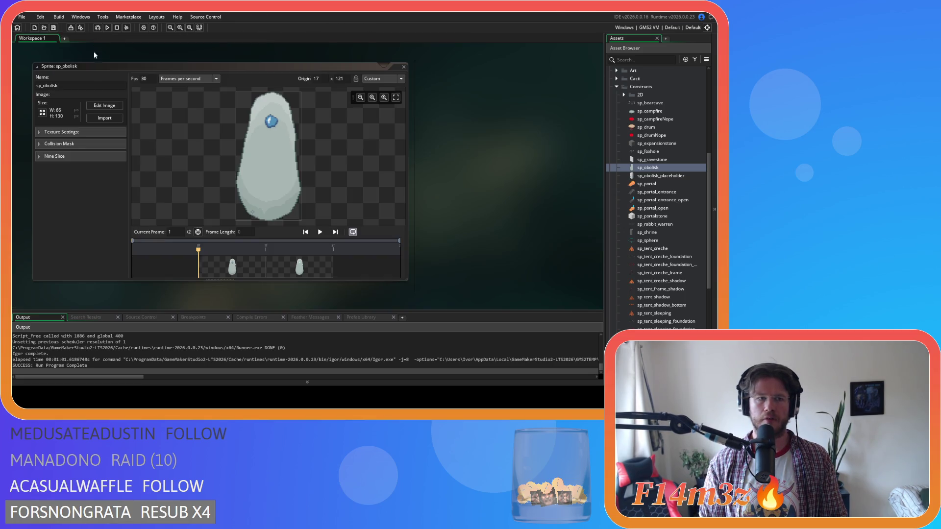
{"action": "right_click", "coordinate": [480, 152]}
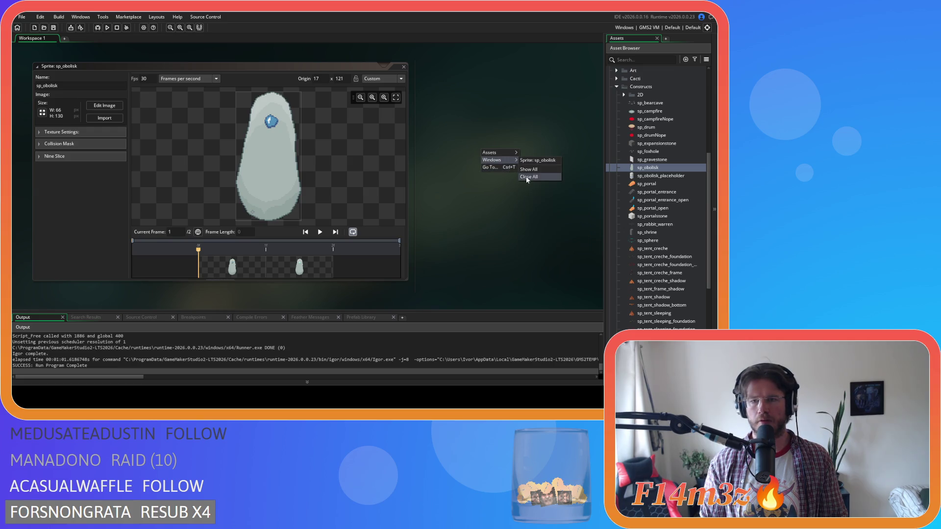
{"action": "left_click", "coordinate": [536, 172]}
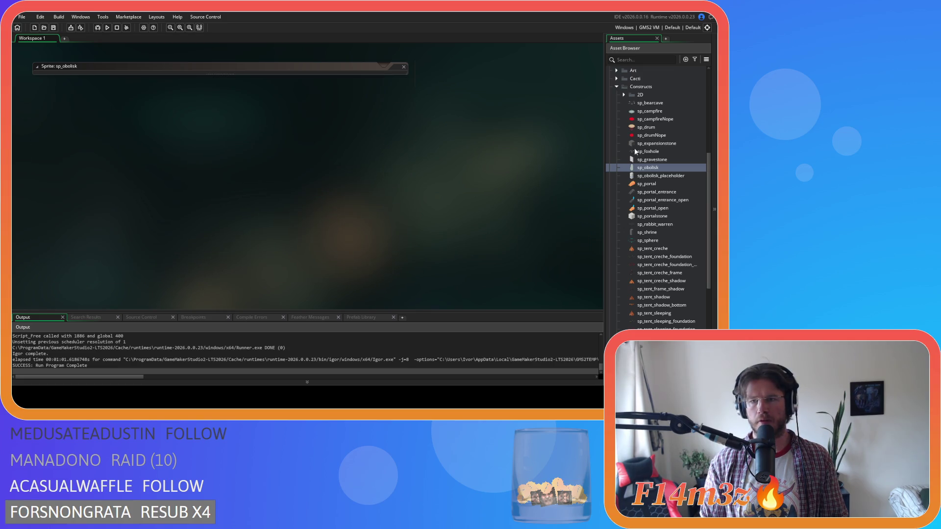
{"action": "left_click", "coordinate": [617, 86]}
Step: Collapse the Sprites folder in the asset browser
{"action": "left_click", "coordinate": [608, 189]}
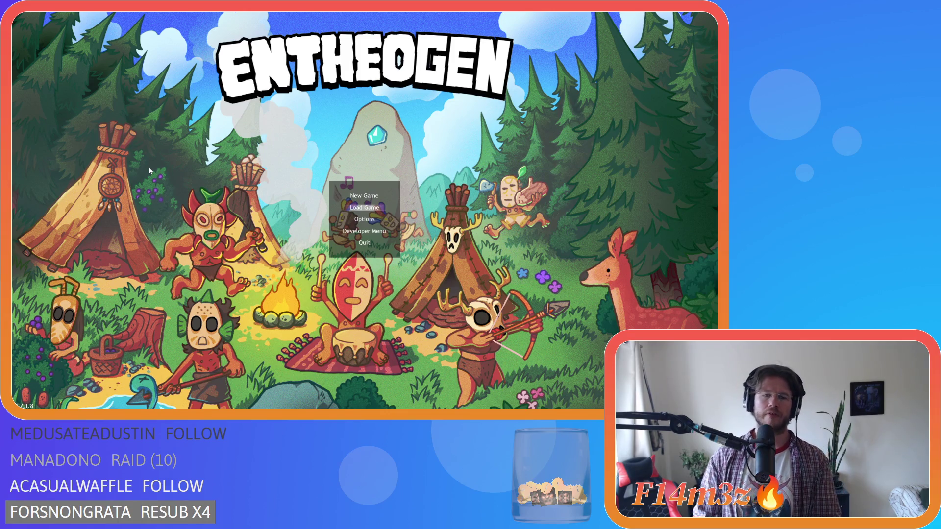
Step: Load the quick-saved game and walk the character north and across the camp from the campfire
{"action": "key", "text": "Return"}
{"action": "key", "text": "w"}
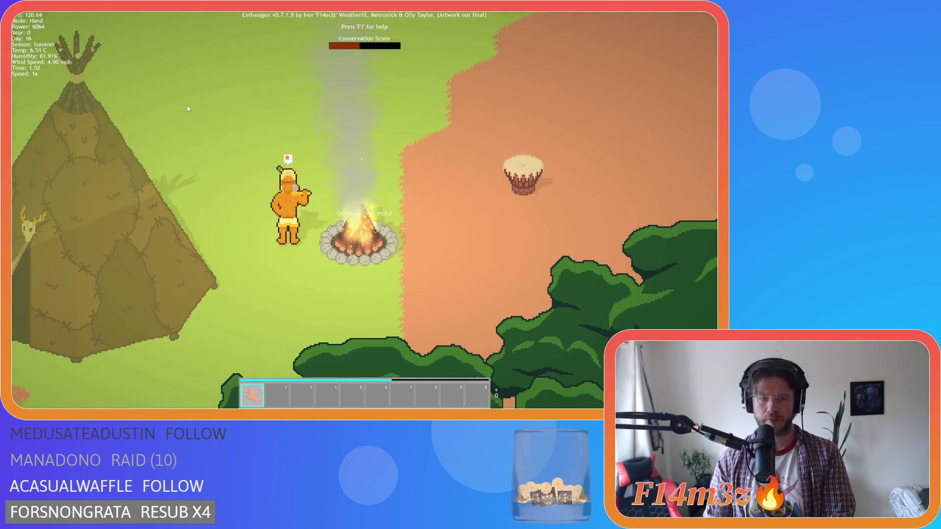
{"action": "key", "text": "d"}
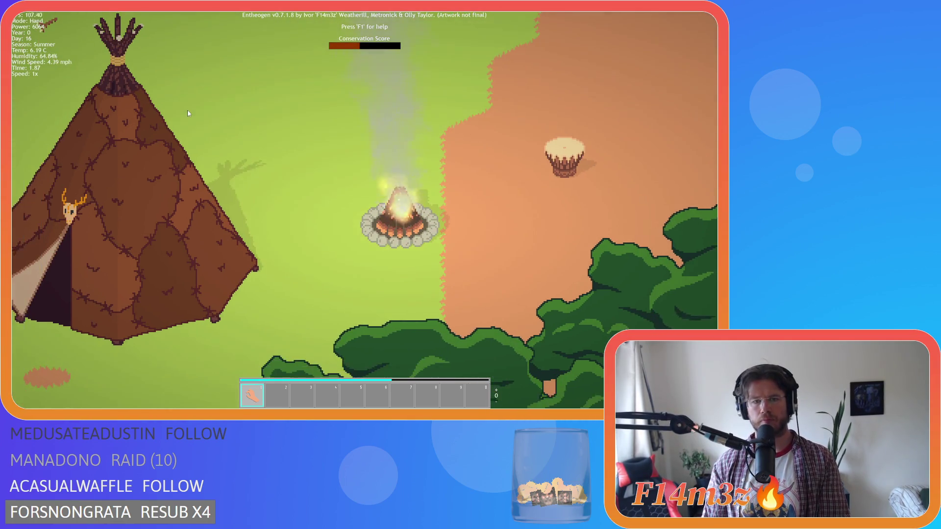
{"action": "key", "text": "d"}
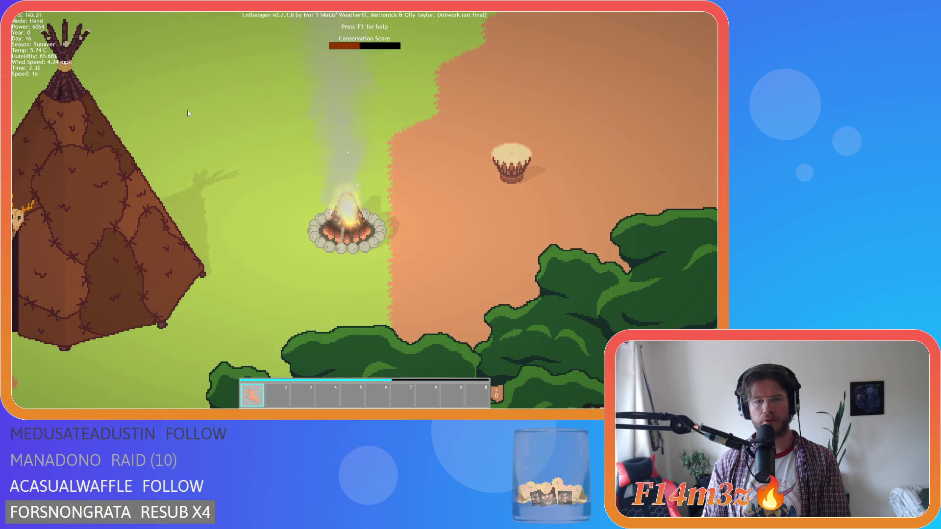
{"action": "key", "text": "a"}
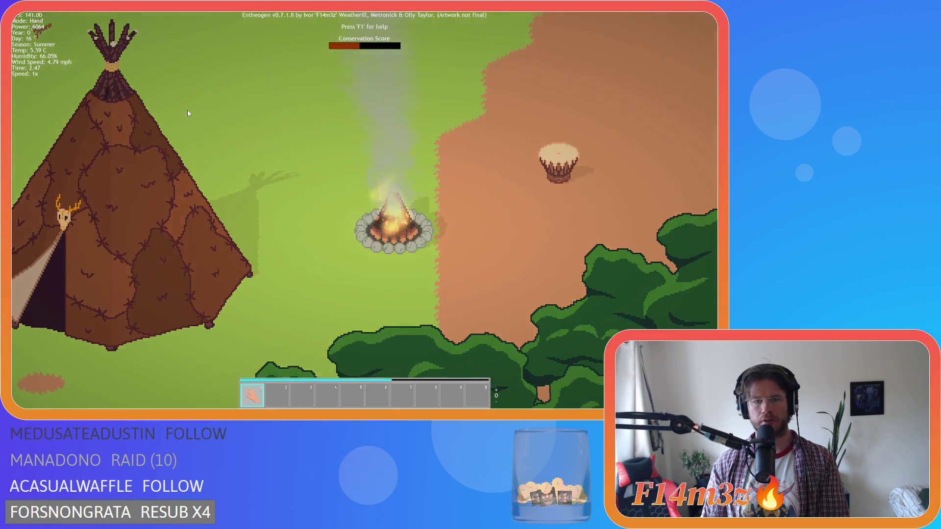
Step: Zoom in and out around the campfire to view the hide tent and drum
{"action": "scroll", "coordinate": [187, 109], "scroll_direction": "down", "scroll_amount": 3}
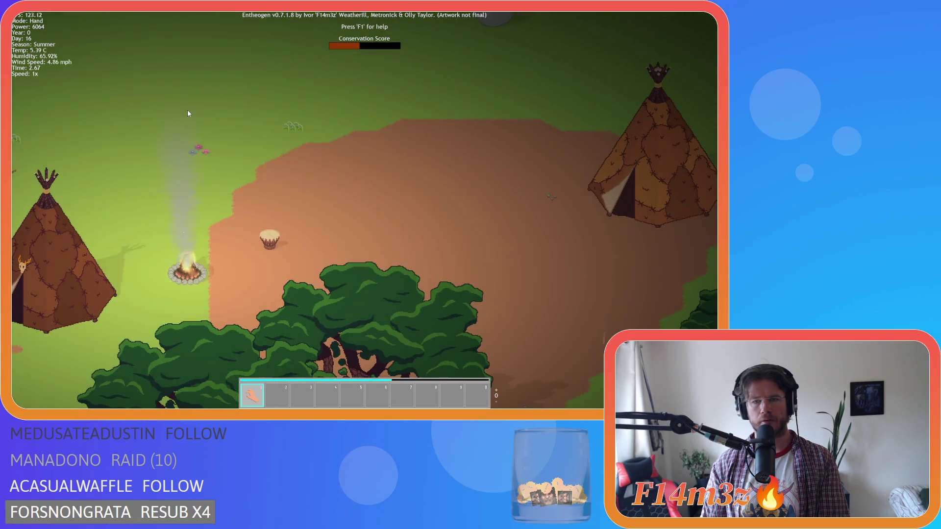
{"action": "scroll", "coordinate": [188, 111], "scroll_direction": "down", "scroll_amount": 3}
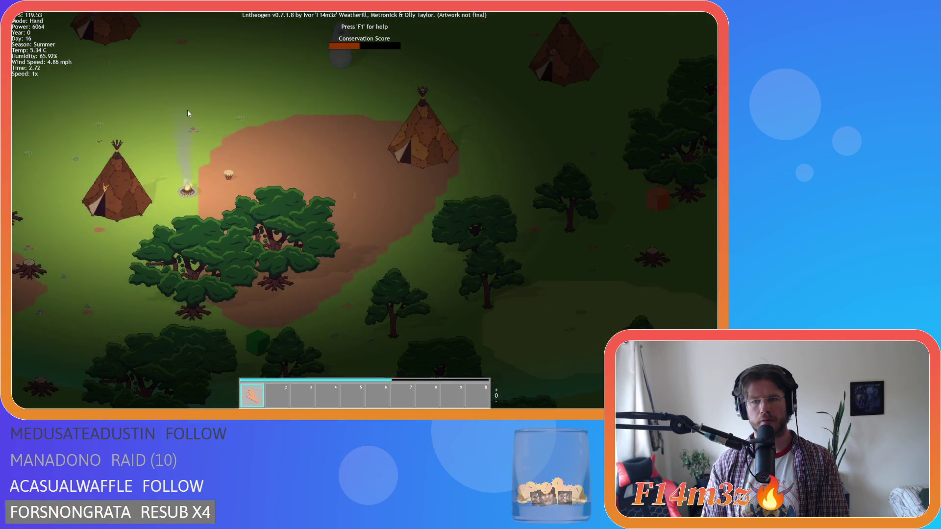
{"action": "scroll", "coordinate": [188, 112], "scroll_direction": "up", "scroll_amount": 6}
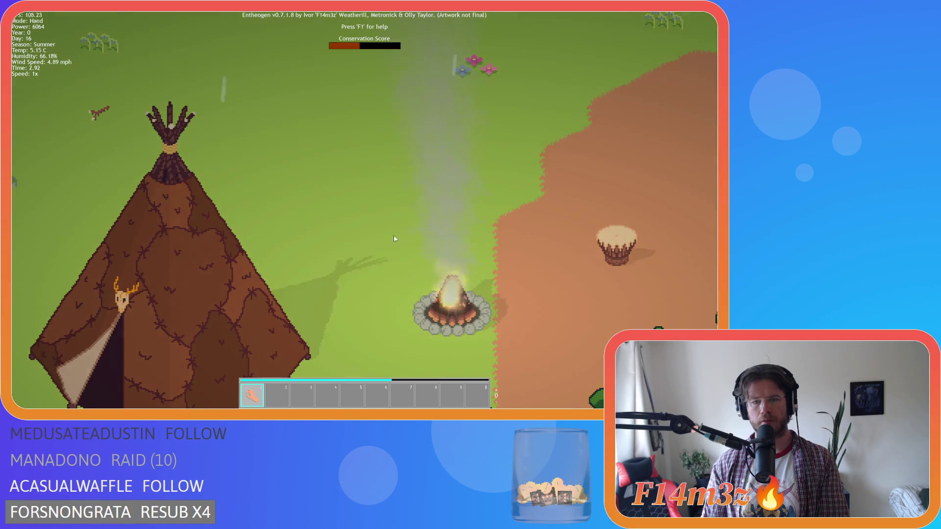
{"action": "scroll", "coordinate": [404, 242], "scroll_direction": "down", "scroll_amount": 3}
{"action": "scroll", "coordinate": [404, 242], "scroll_direction": "up", "scroll_amount": 3}
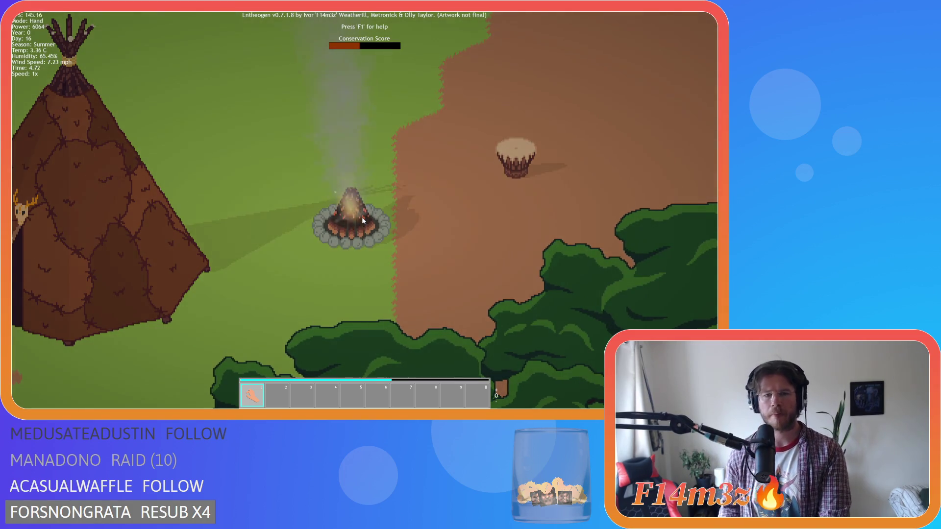
{"action": "key", "text": "w"}
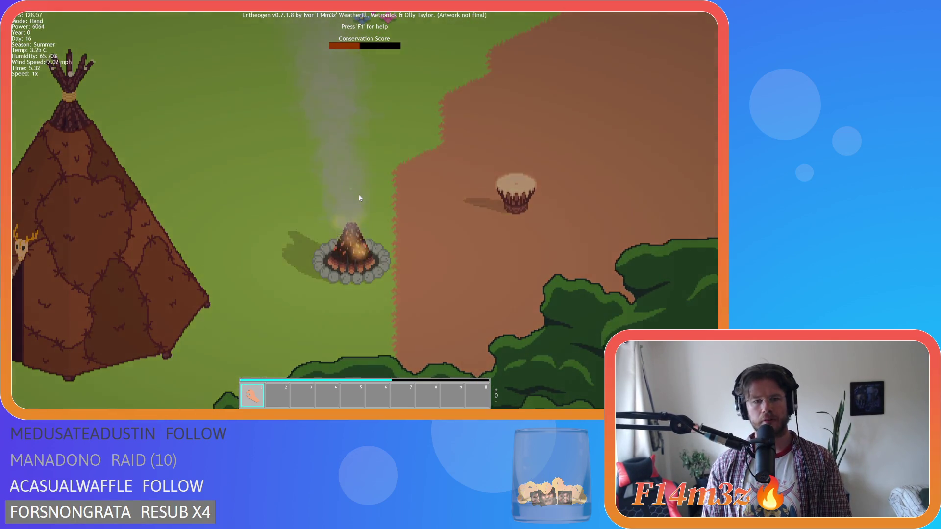
{"action": "scroll", "coordinate": [359, 198], "scroll_direction": "down", "scroll_amount": 3}
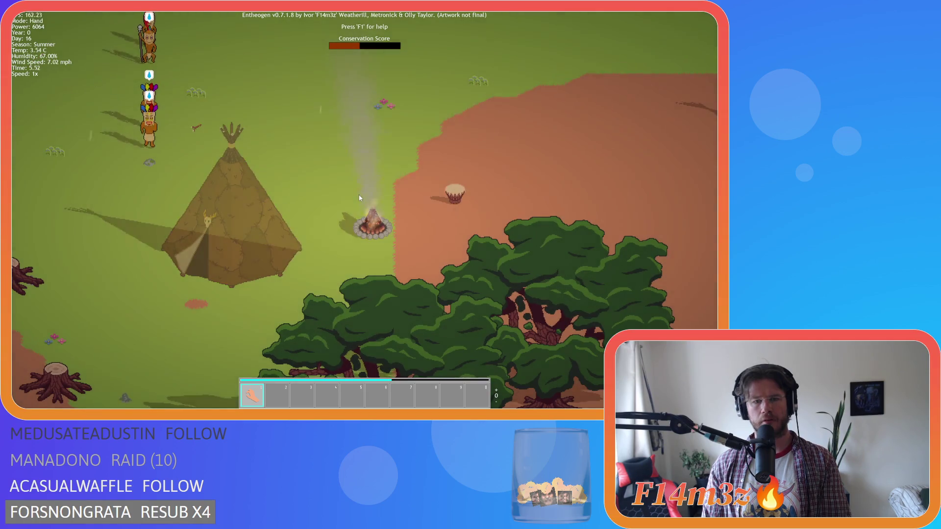